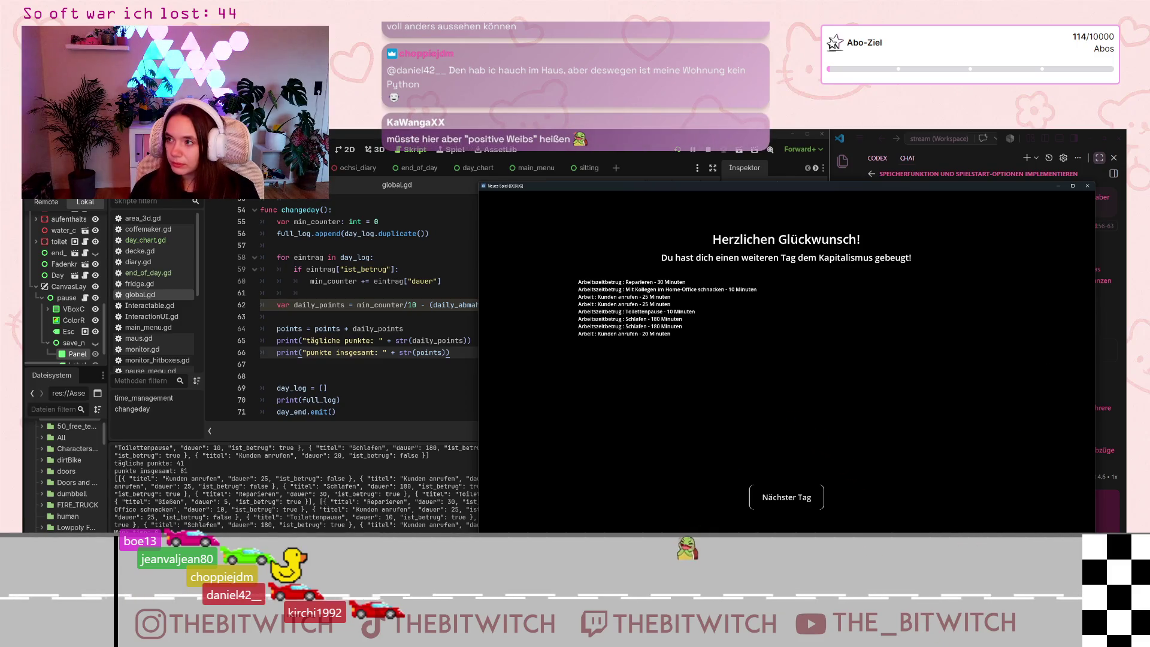
# - Switch from the game's end-of-day screen to Streamer.bot's Actions page
pyautogui.hotkey('alt', 'Tab')
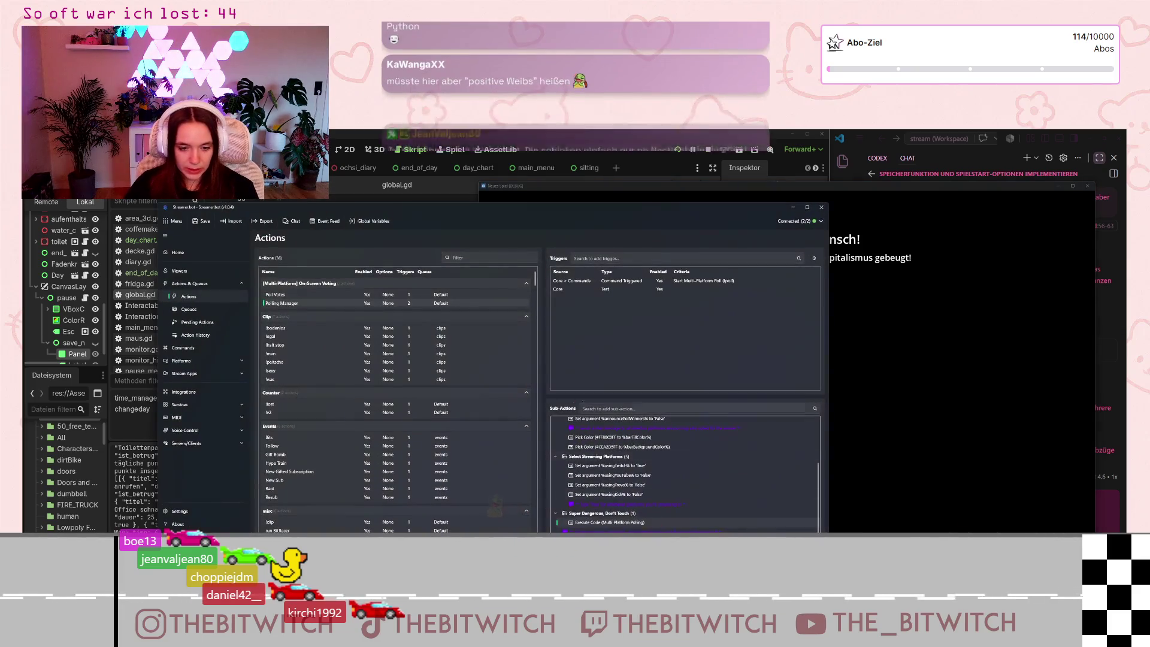
# - Test-fire the Bits action's Twitch Chat trigger so the Bits alert plays, then minimize Streamer.bot
pyautogui.scroll(-3, 293, 347)
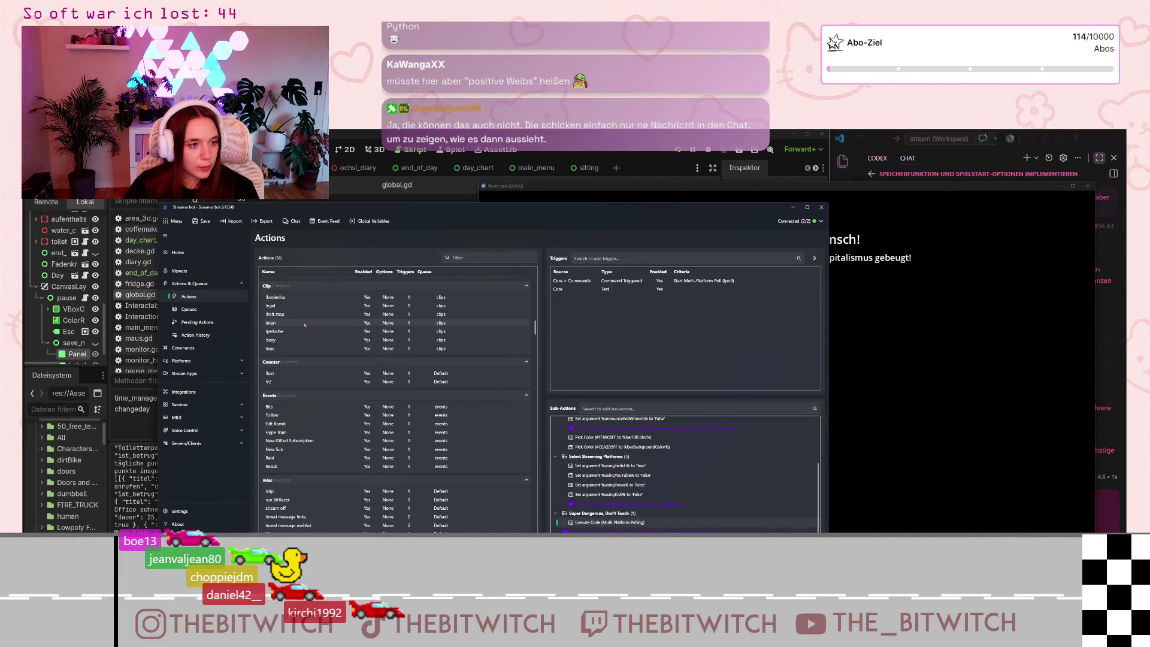
pyautogui.click(273, 377)
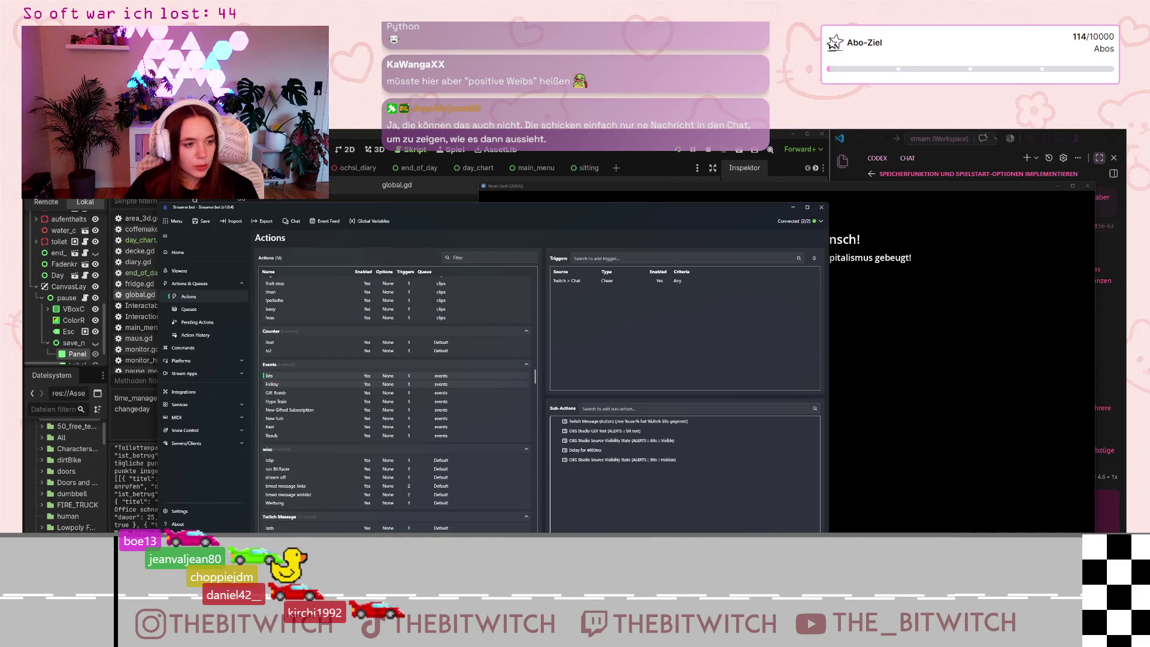
pyautogui.rightClick(605, 281)
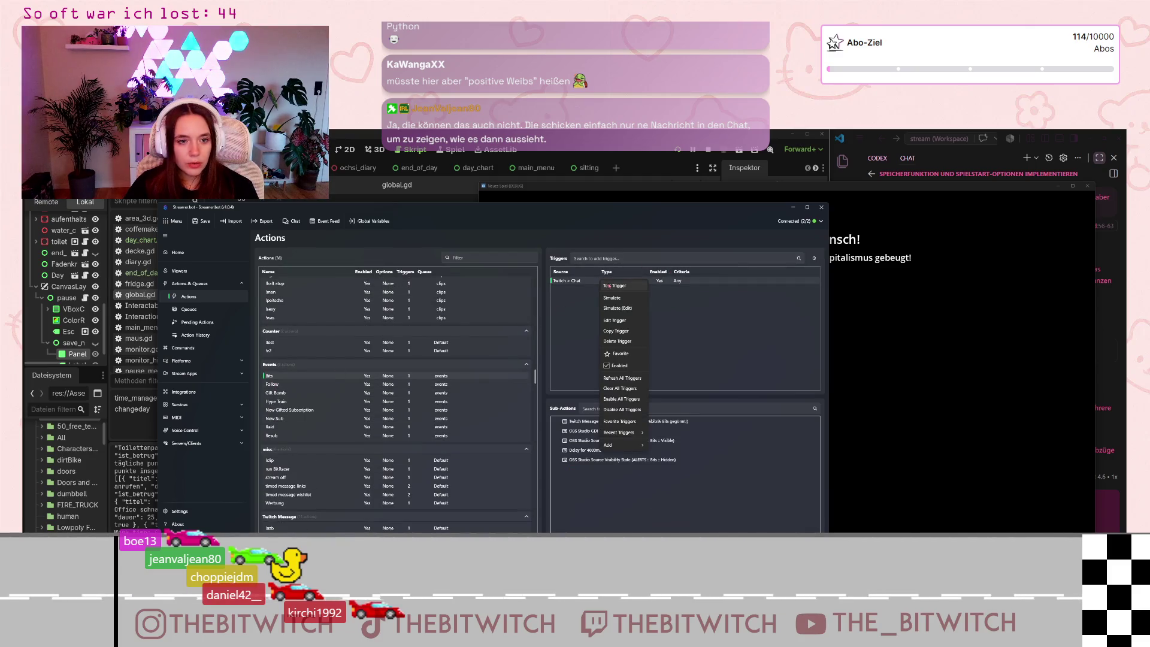
pyautogui.click(612, 286)
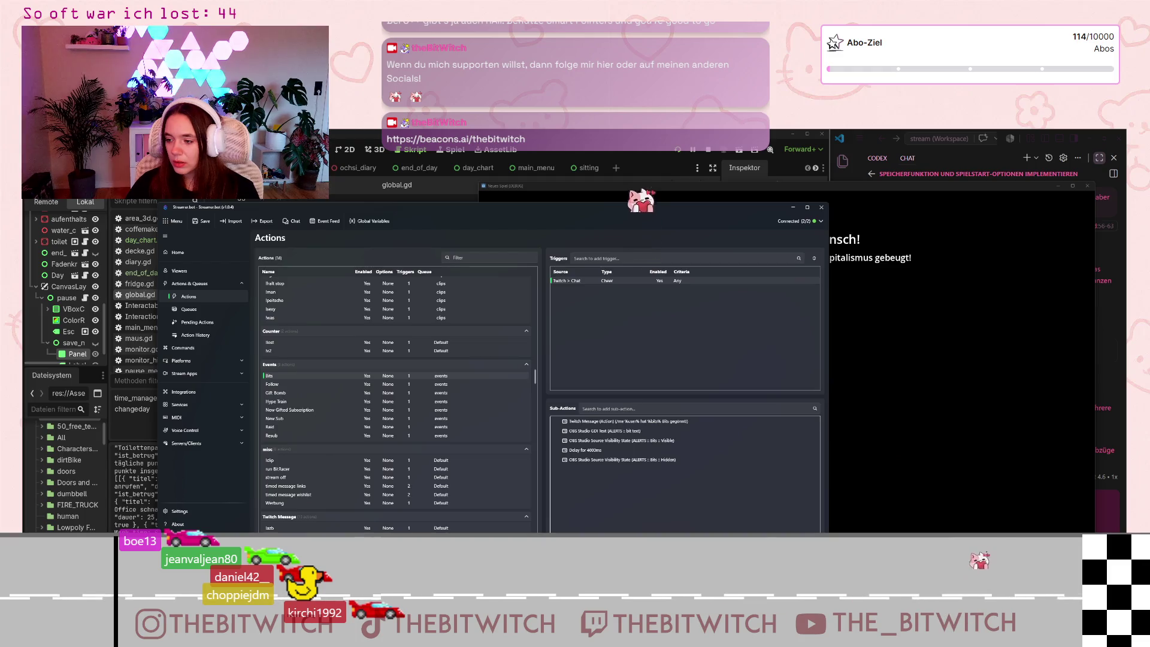
pyautogui.click(792, 209)
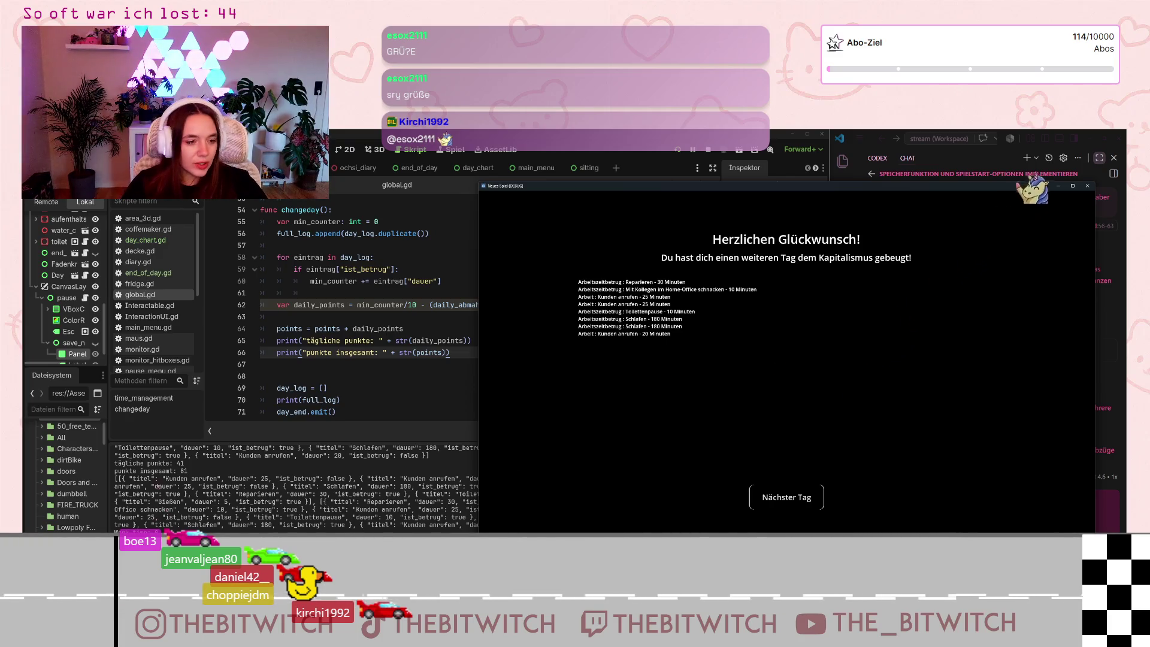
# - Close the running game window to end the test run
pyautogui.hotkey('alt', 'Tab')
pyautogui.click(998, 312)
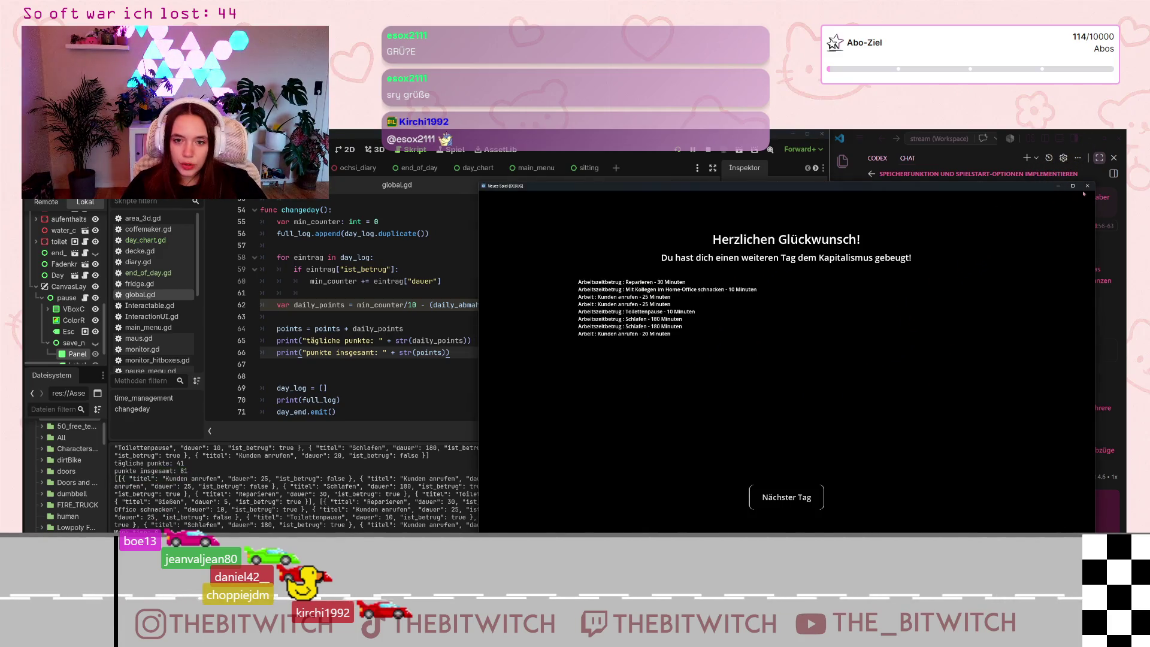
pyautogui.hotkey('alt', 'F4')
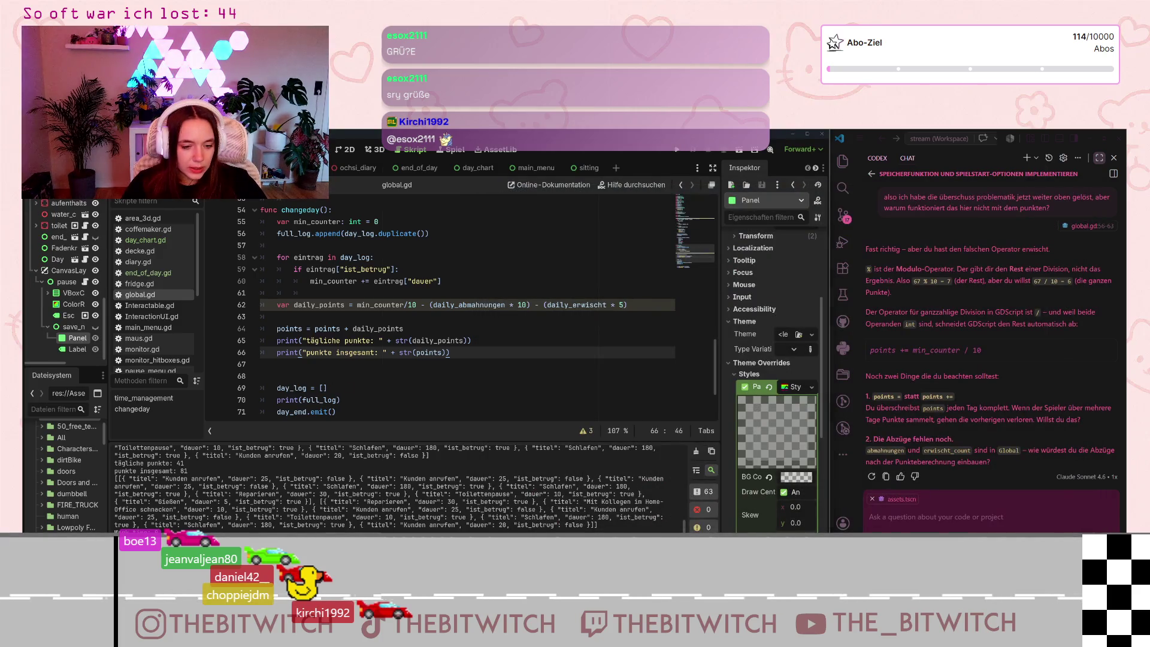
# - Review the Notion Punktesystem point rules, then return to empty line 67 of changeday()
pyautogui.hotkey('alt', 'Tab')
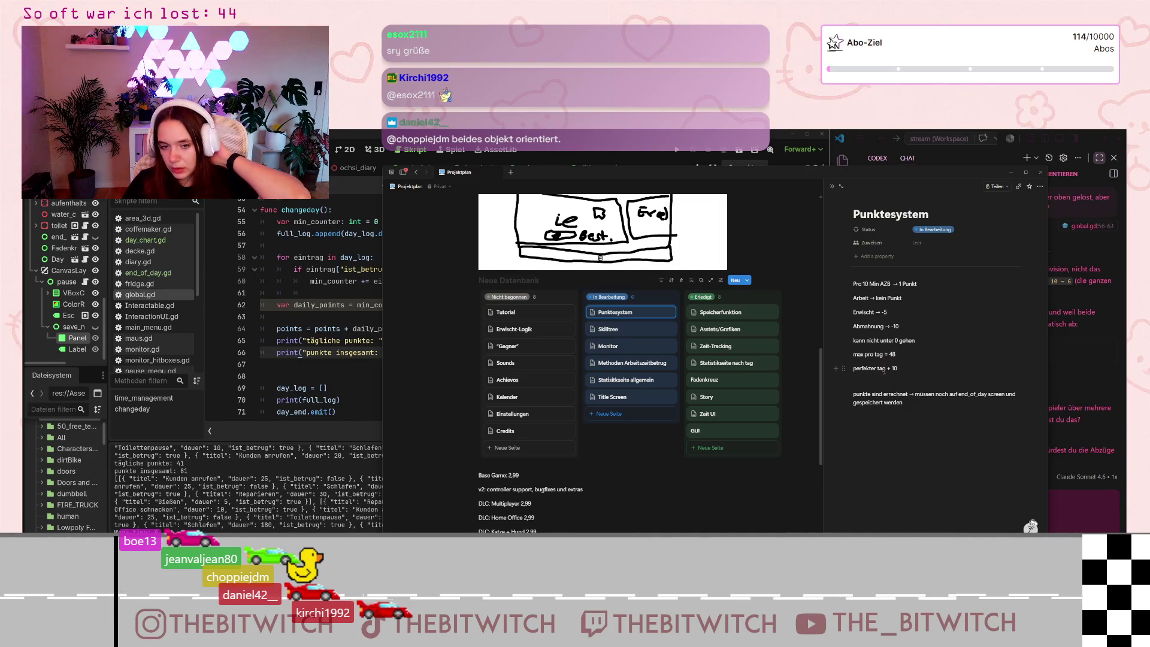
pyautogui.hotkey('alt', 'Tab')
pyautogui.click(511, 362)
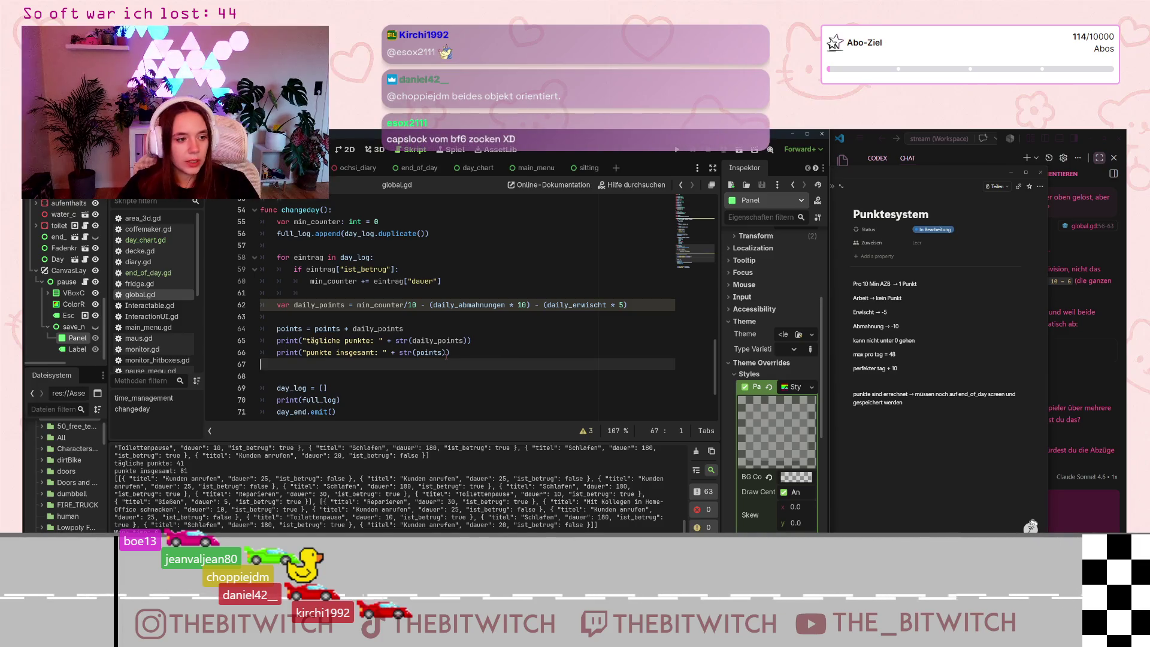
# - Add an indented line 68 in changeday() reading 'if daily_points 48:' with a new body line
pyautogui.press('Return')
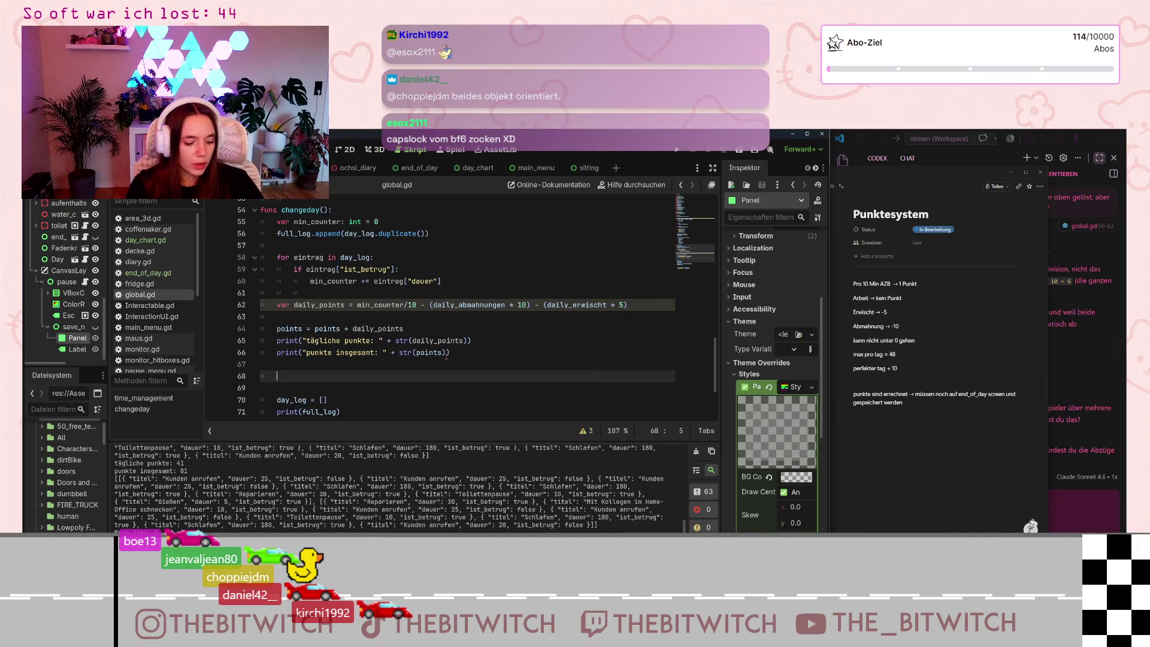
pyautogui.press('Tab')
pyautogui.write('if ')
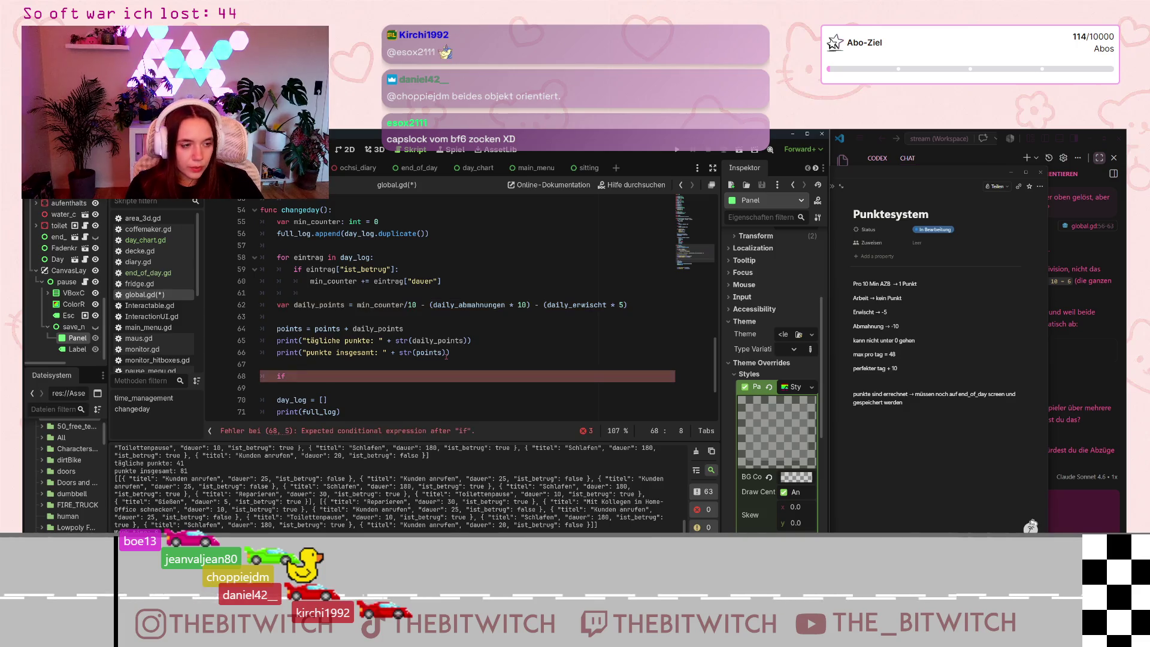
pyautogui.write('daily_point')
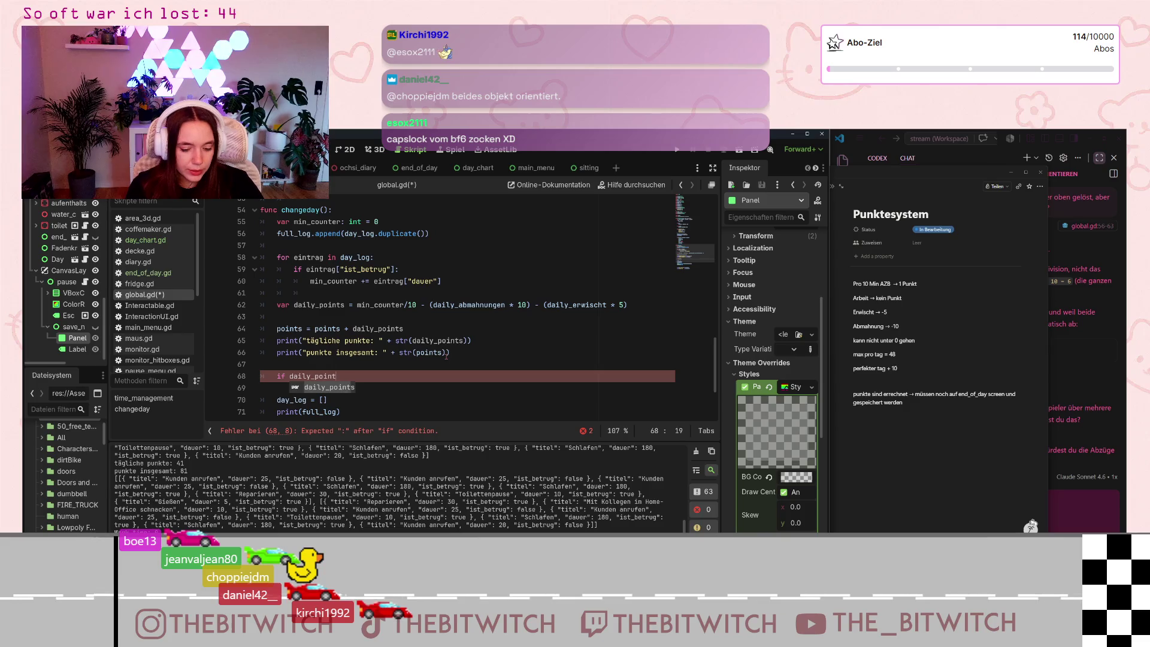
pyautogui.press('Return')
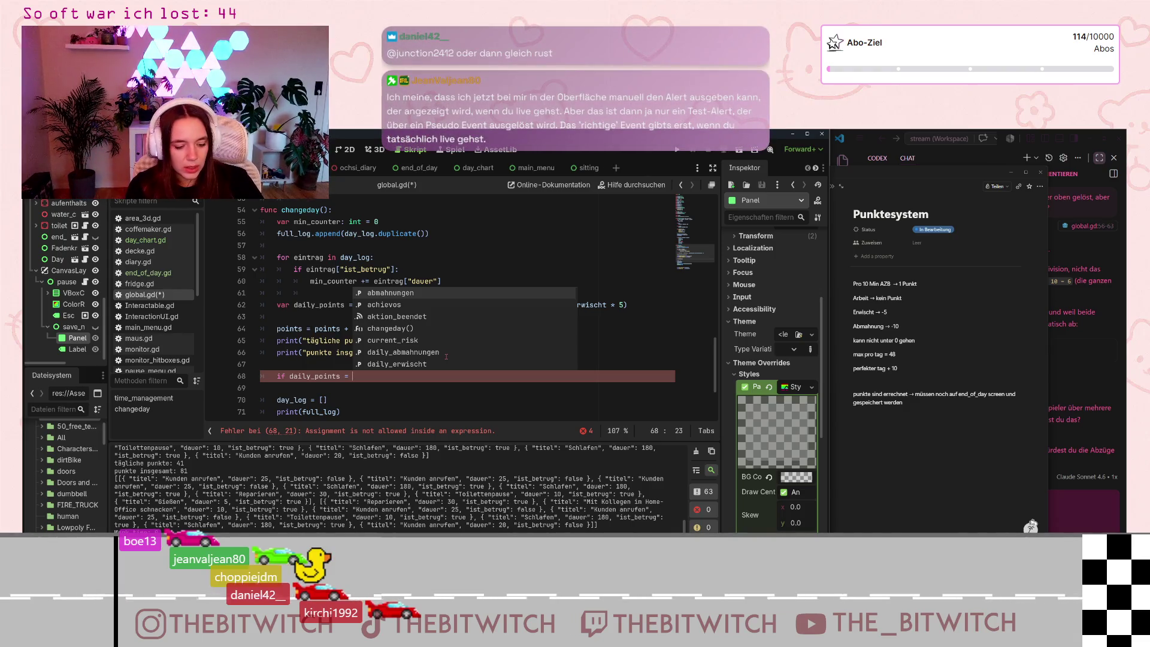
pyautogui.write('48')
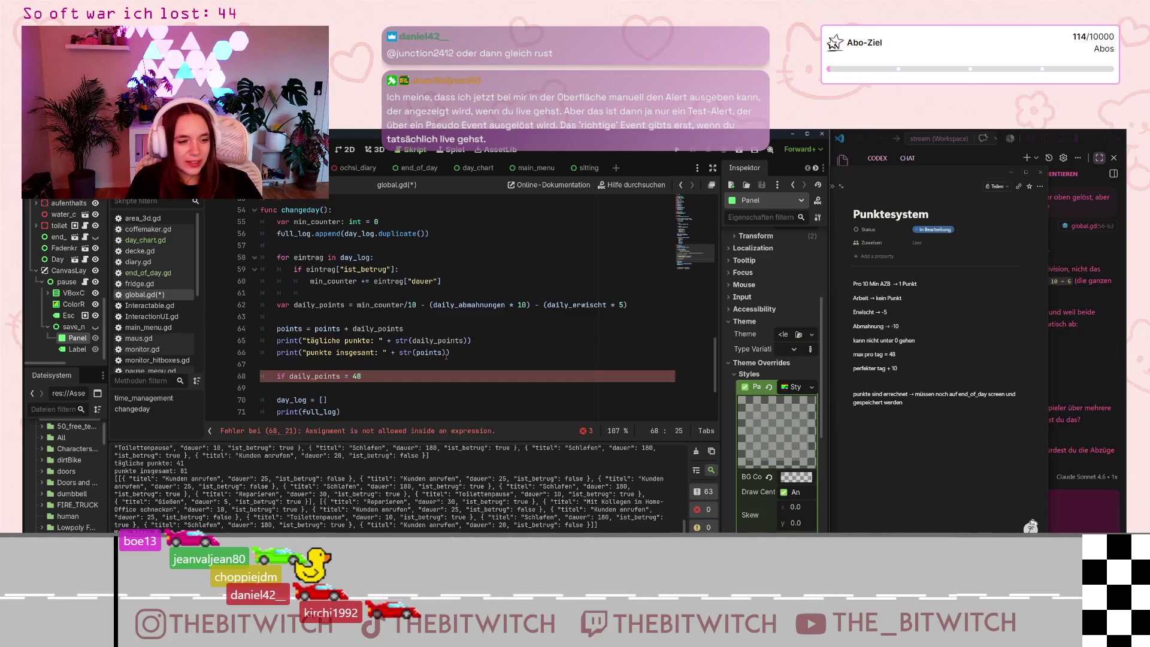
pyautogui.write(':')
pyautogui.press('Return')
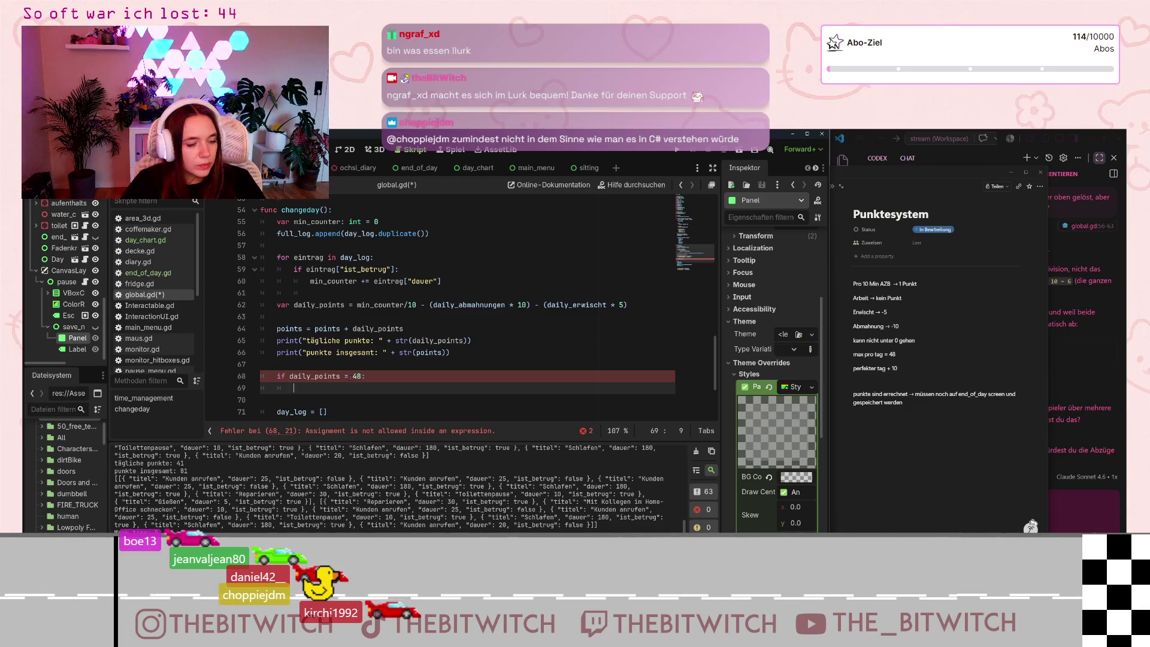
# - Fix the comparison to '== 48', write the body 'daily_points + 10', and select both lines
pyautogui.click(347, 377)
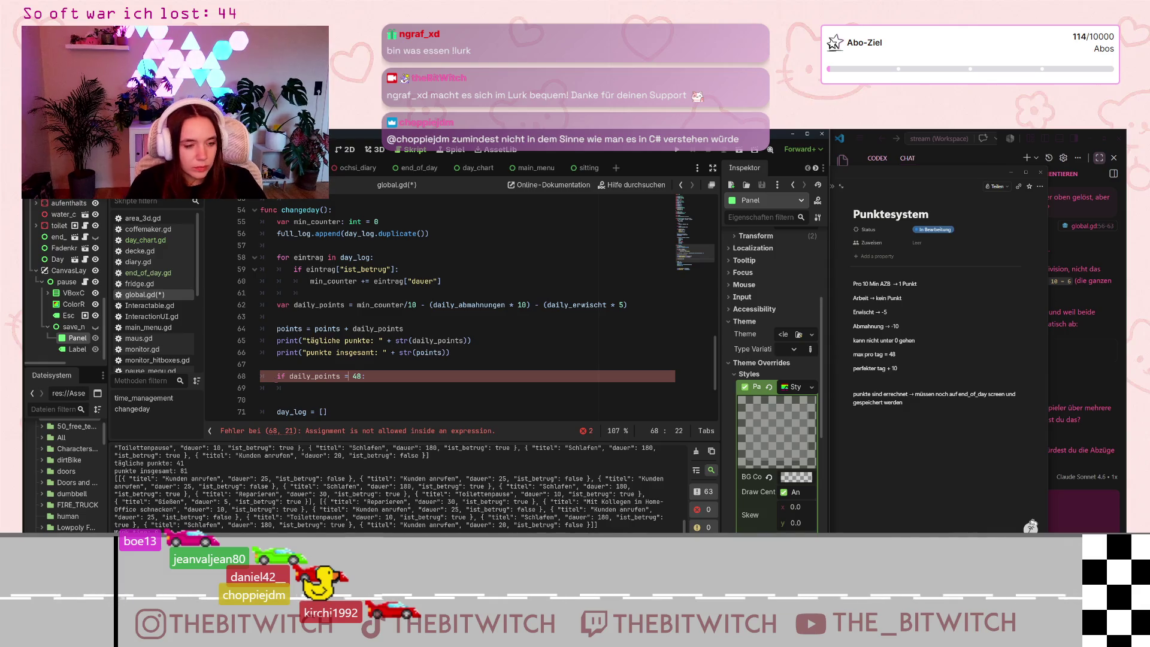
pyautogui.write('=')
pyautogui.hotkey('ctrl', 'space')
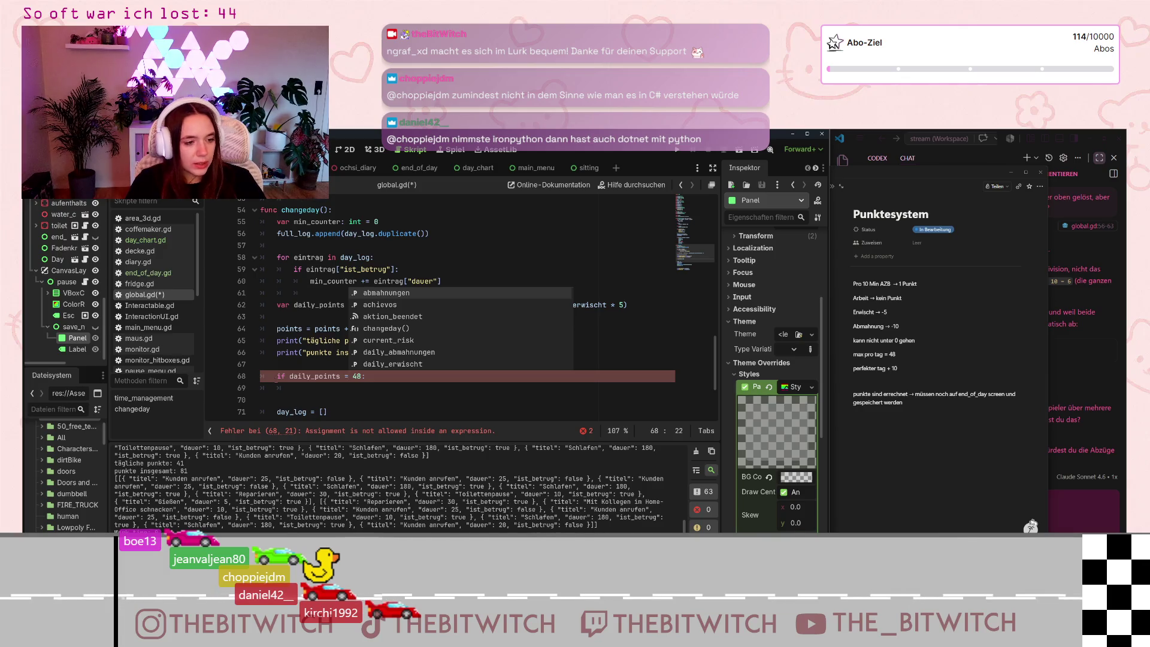
pyautogui.click(356, 376)
pyautogui.write('=')
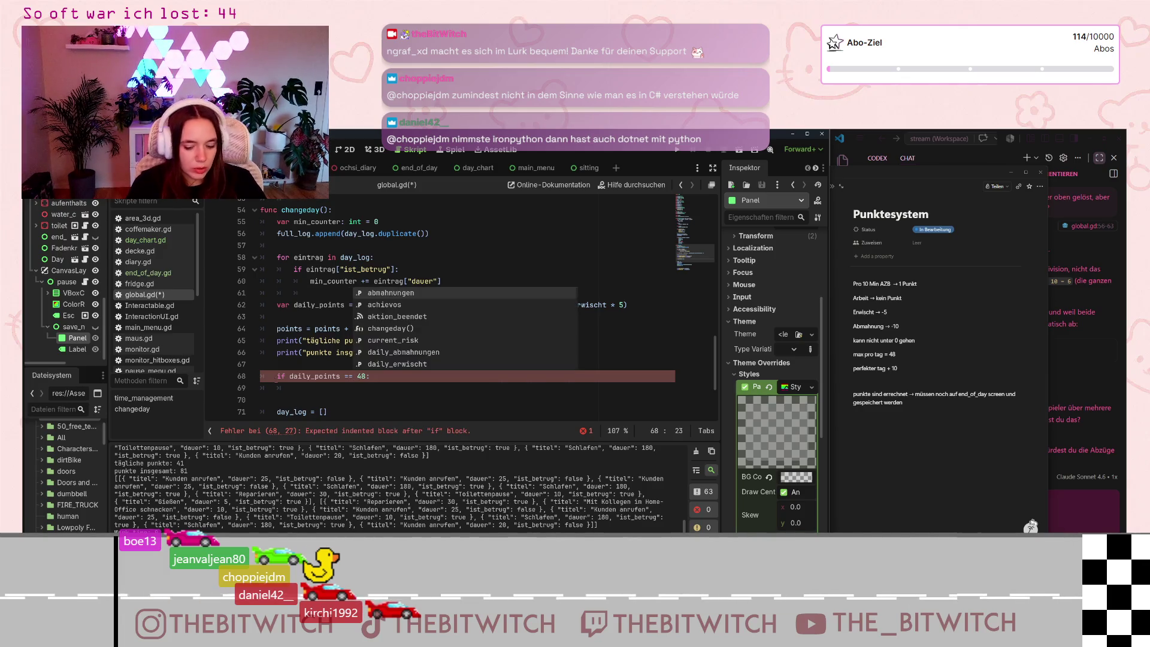
pyautogui.click(366, 376)
pyautogui.click(293, 388)
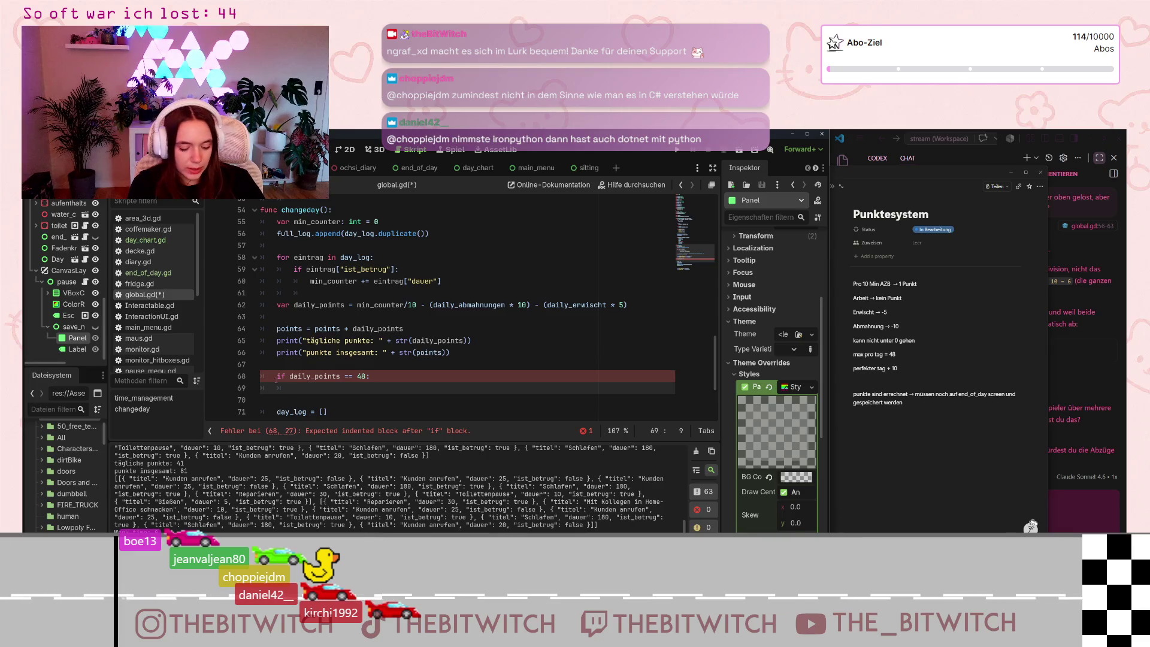
pyautogui.write('dai')
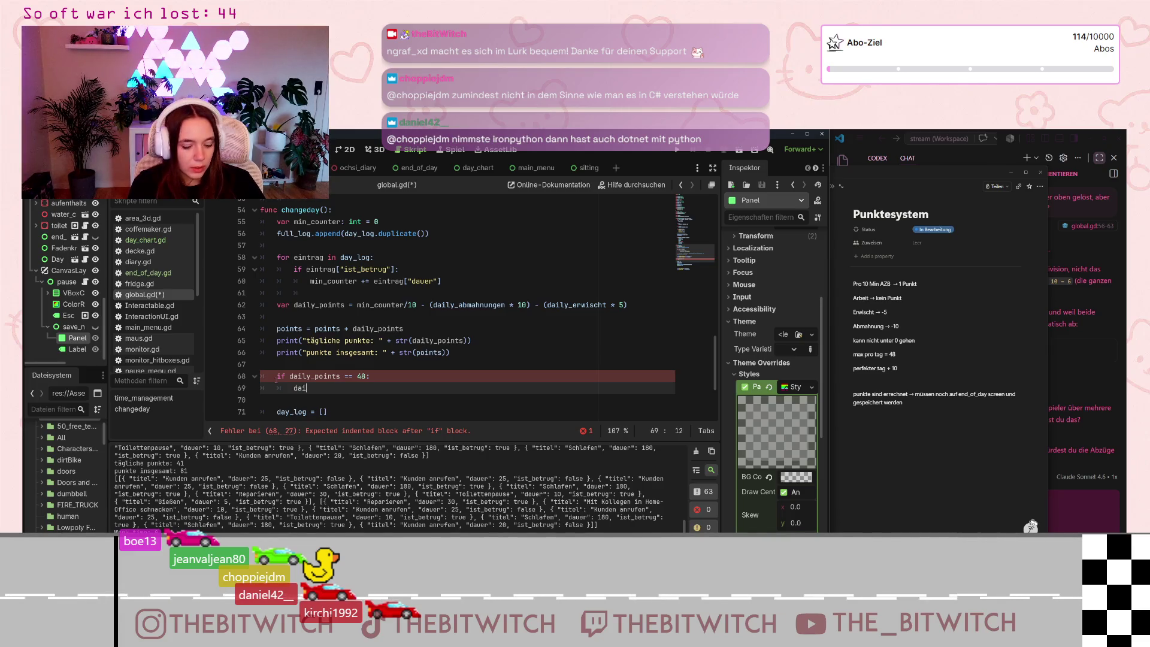
pyautogui.write('ly_points')
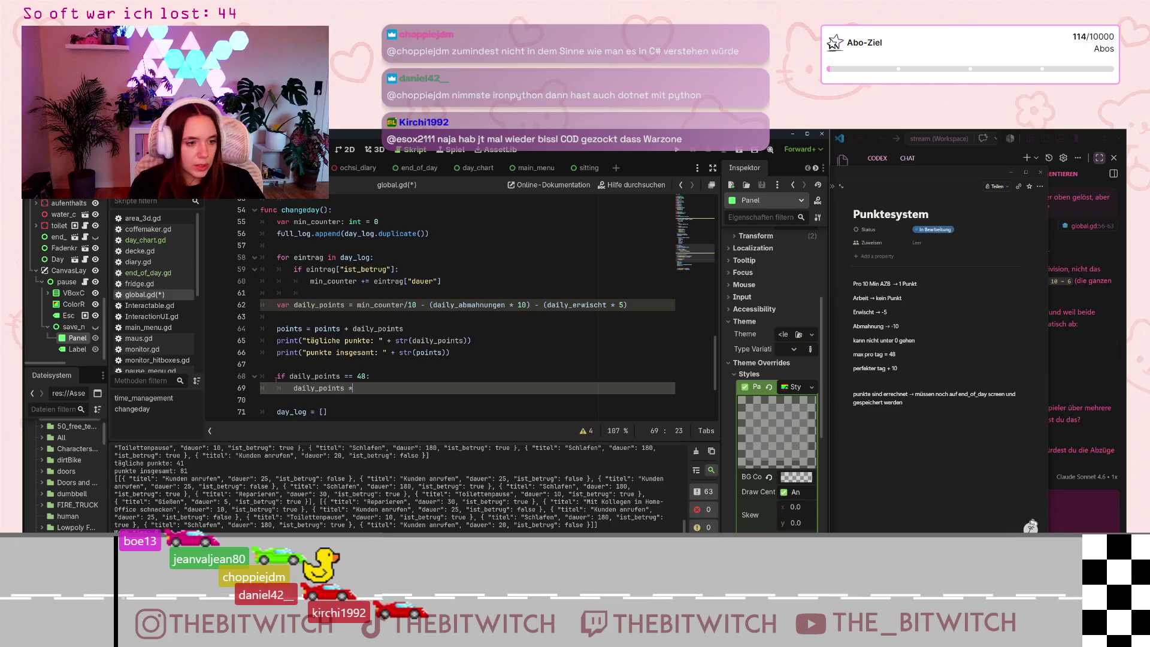
pyautogui.write(' + 1')
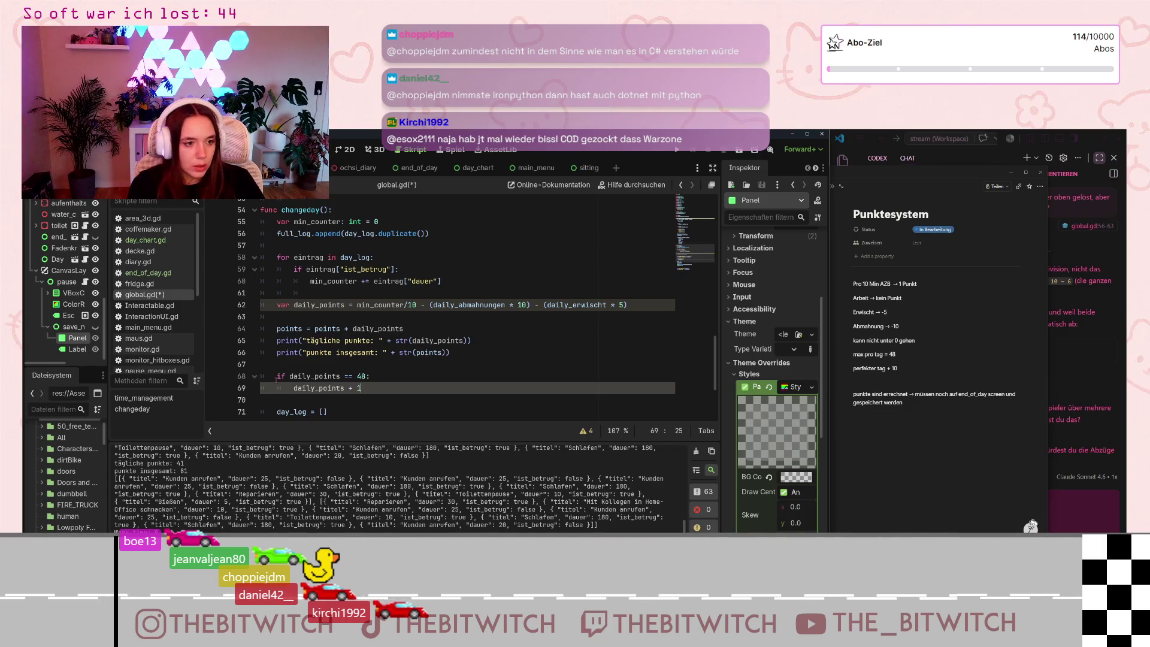
pyautogui.write('0')
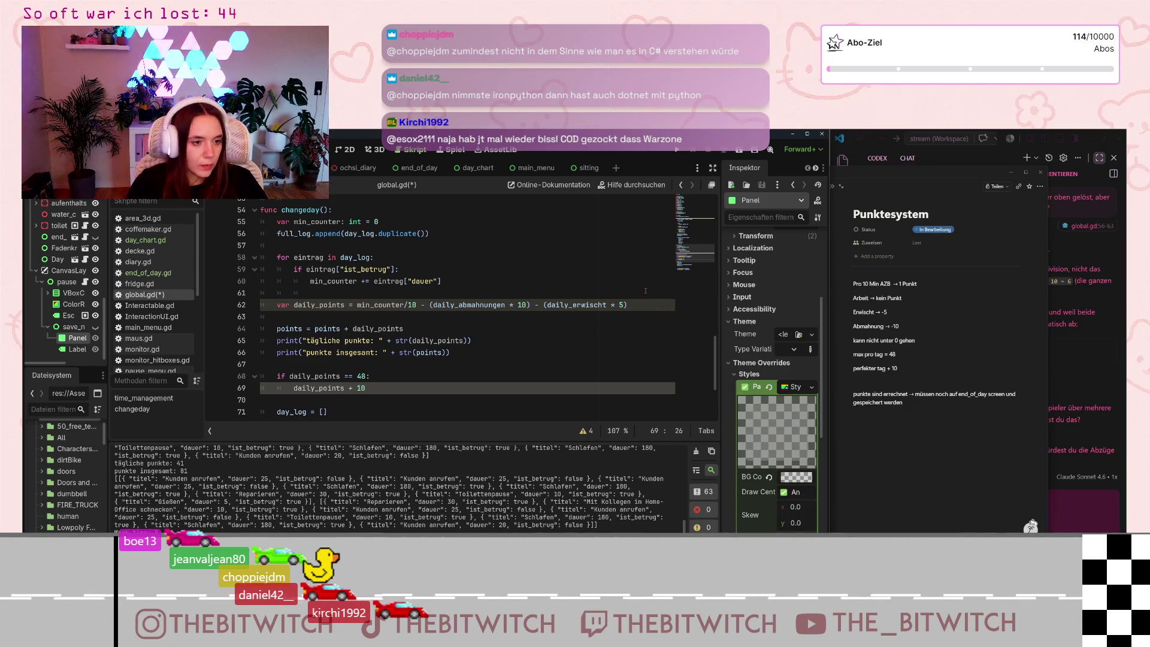
pyautogui.hotkey('shift', 'Up')
pyautogui.hotkey('shift', 'Home')
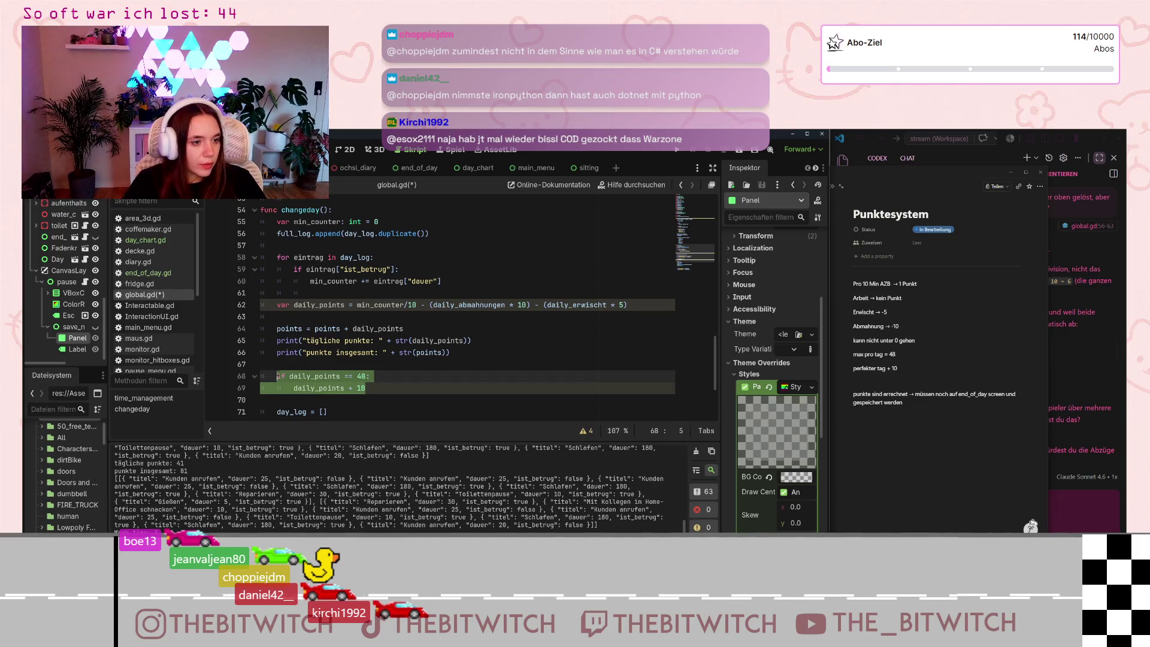
# - Delete the old check and retype 'if daily_points == 48:' / 'daily_points + 10' after the daily_points calculation
pyautogui.press('BackSpace')
pyautogui.click(328, 317)
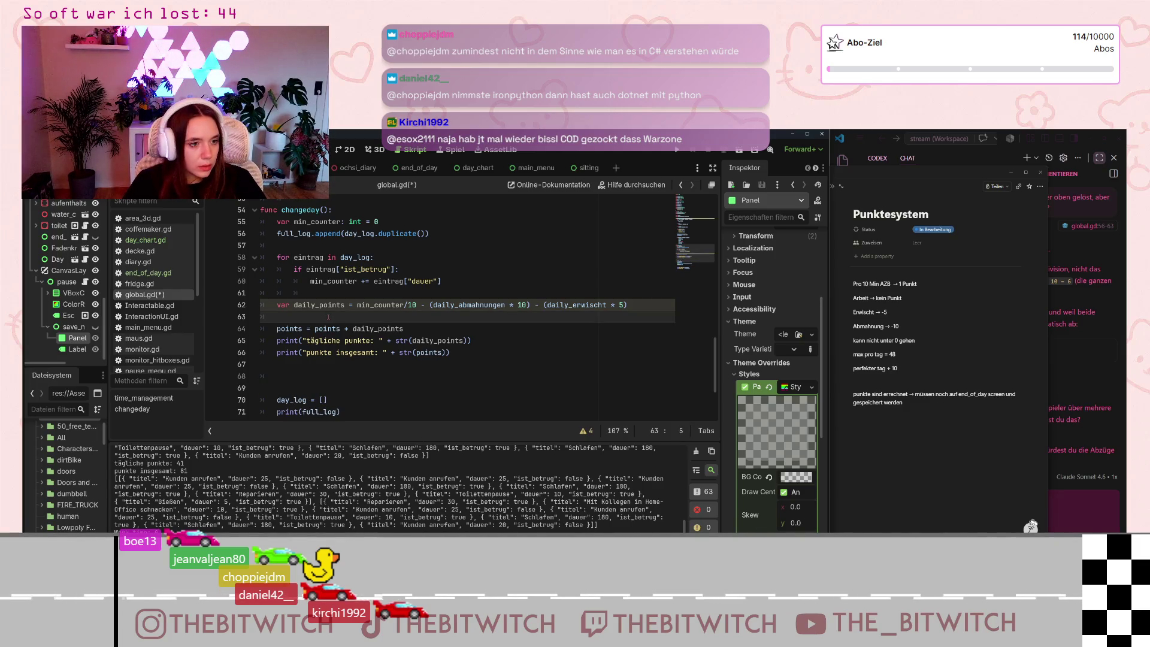
pyautogui.press('Return')
pyautogui.press('Return')
pyautogui.press('Up')
pyautogui.press('Up')
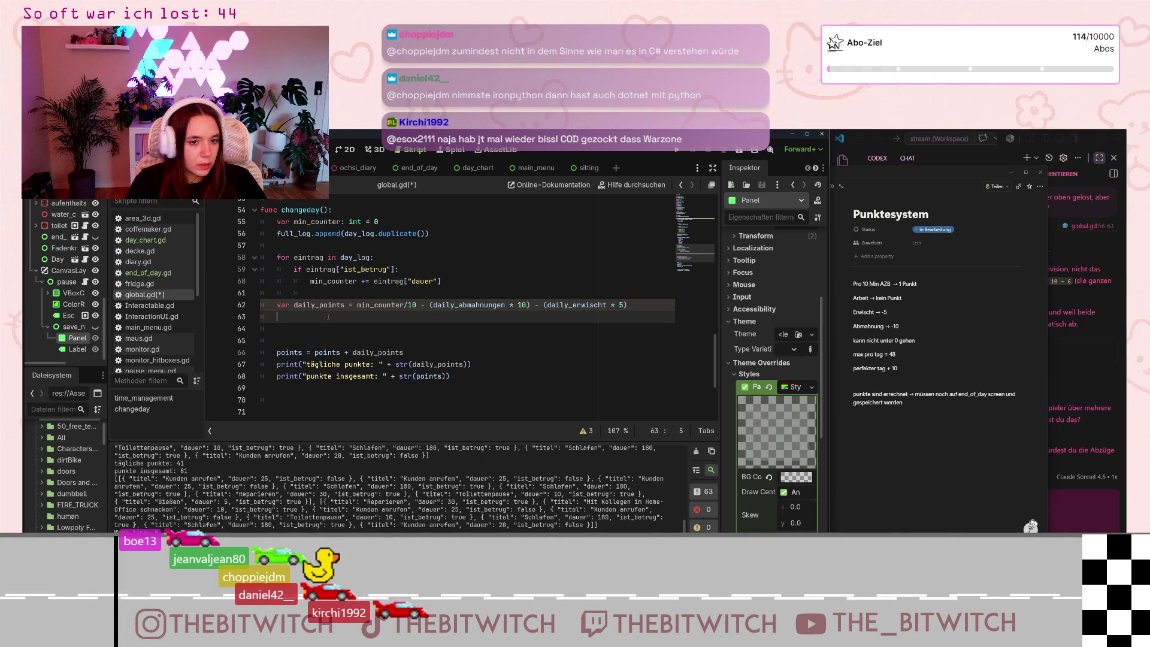
pyautogui.press('Down')
pyautogui.write('if daily_points == 48:')
pyautogui.press('Return')
pyautogui.write('daily_points + 10')
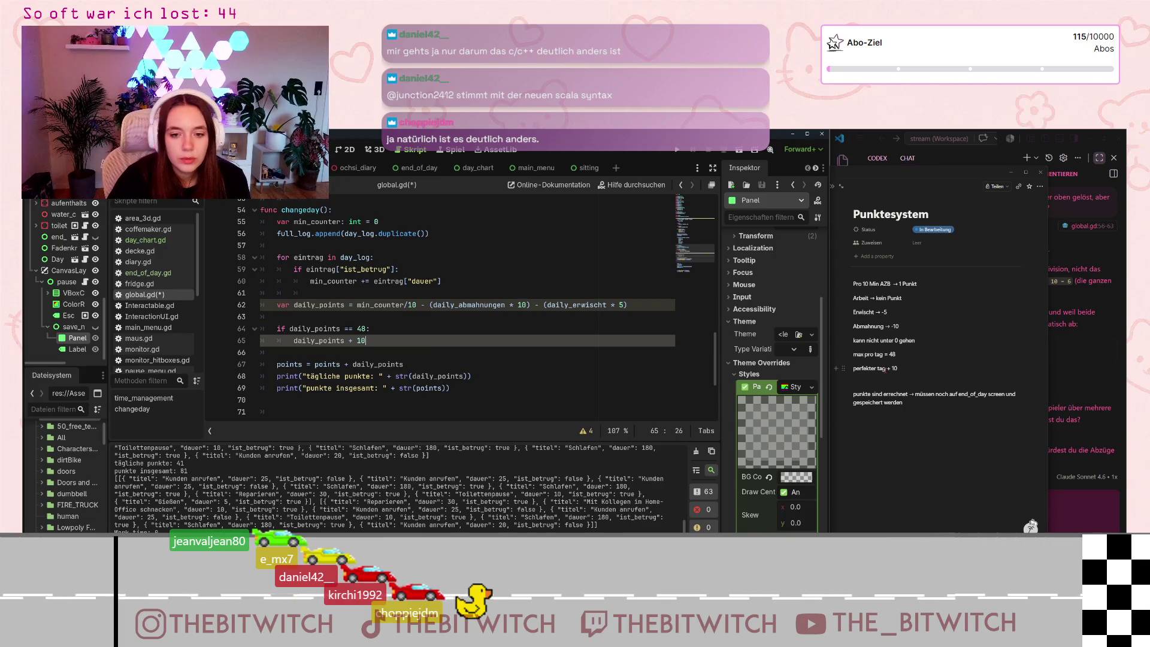
pyautogui.click(898, 355)
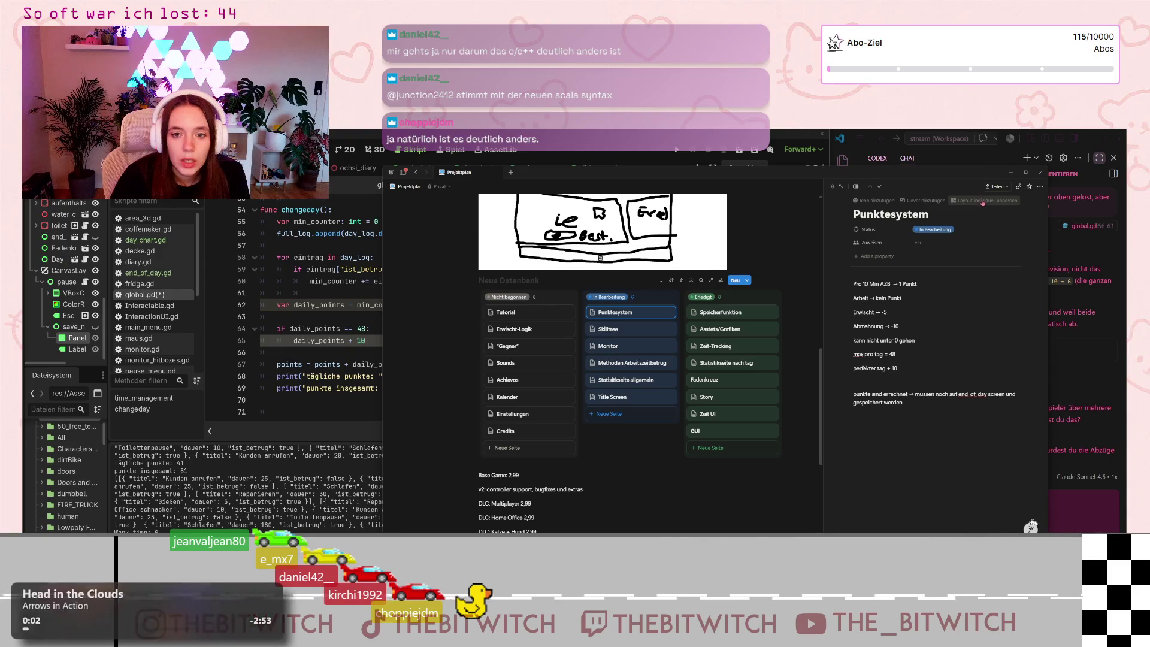
pyautogui.click(1011, 172)
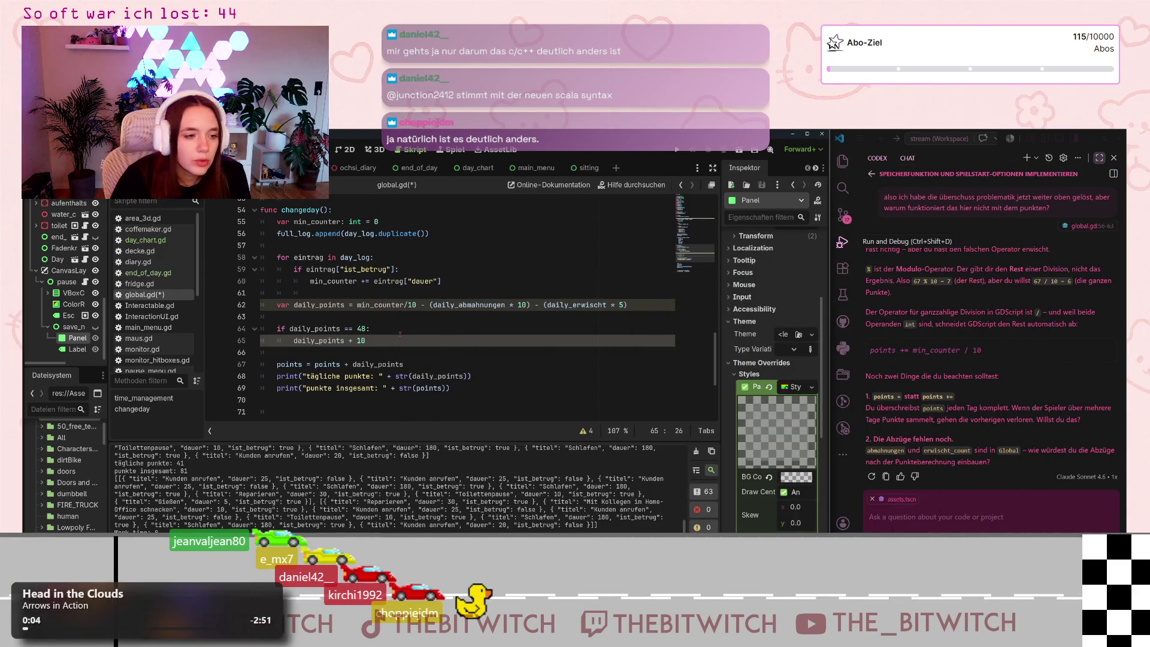
# - Below the bonus check, add 'elif daily_points <0:' with an indented body resetting daily_points to 0
pyautogui.press('Return')
pyautogui.press('Return')
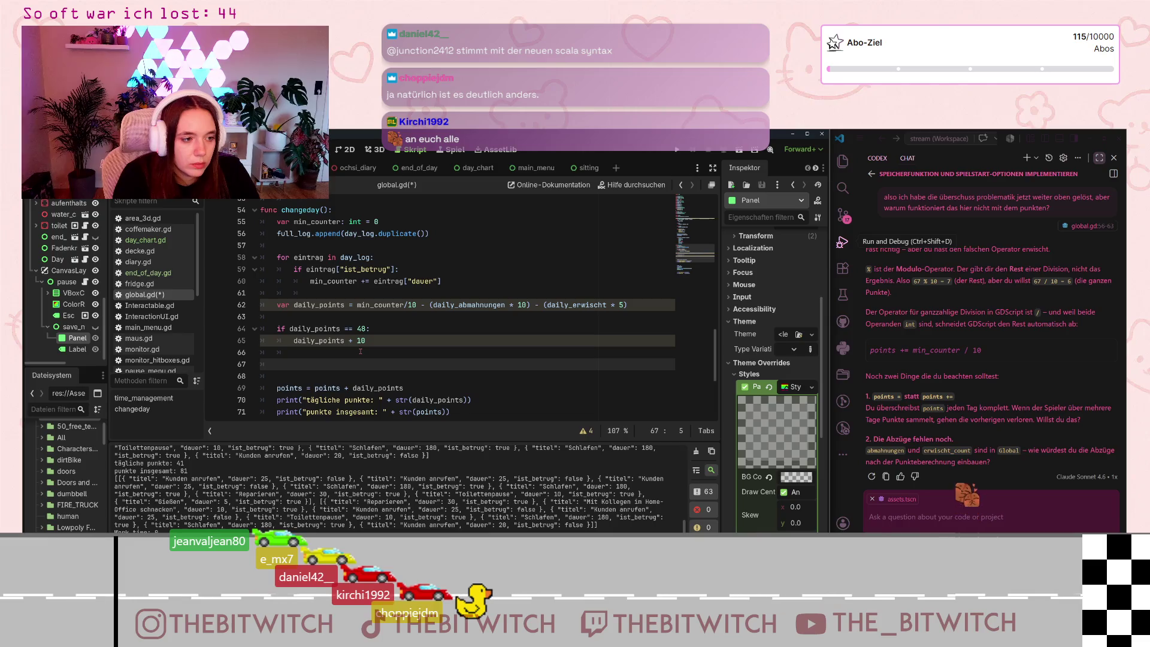
pyautogui.write('elfio')
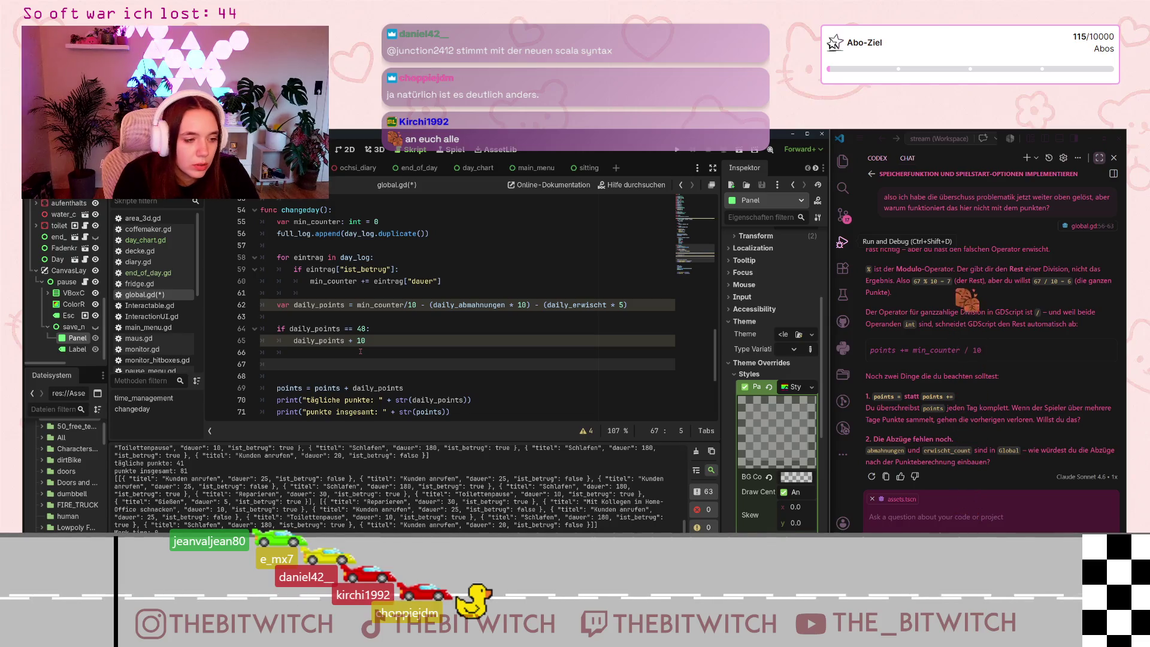
pyautogui.press('BackSpace')
pyautogui.press('BackSpace')
pyautogui.press('BackSpace')
pyautogui.write('if ')
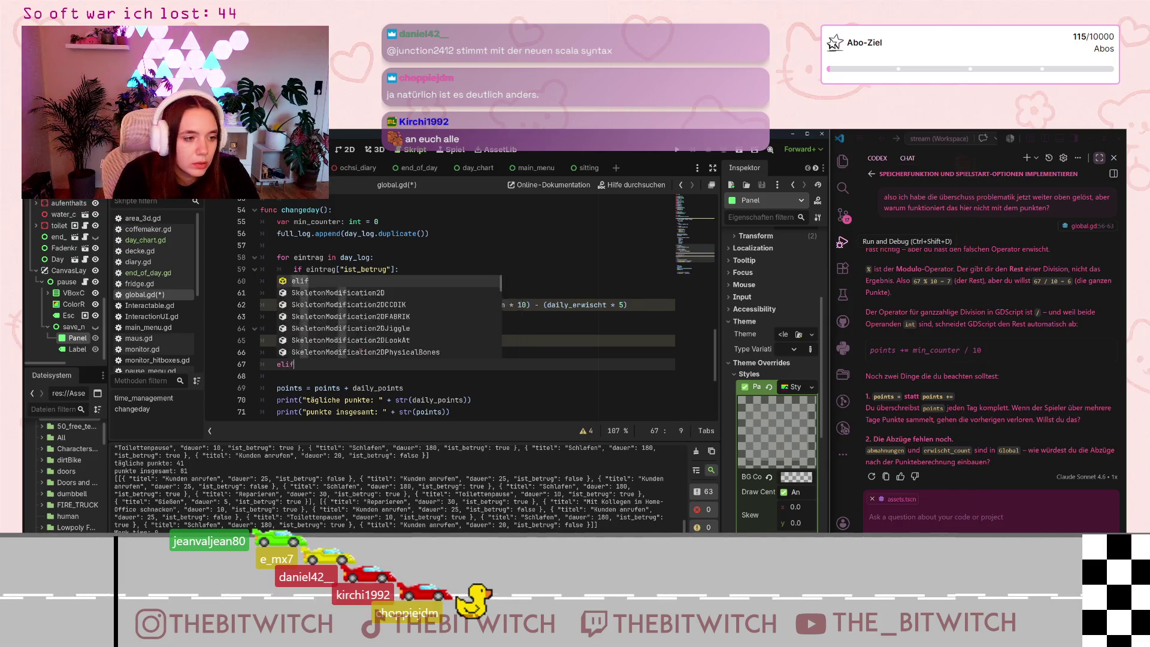
pyautogui.write('dai')
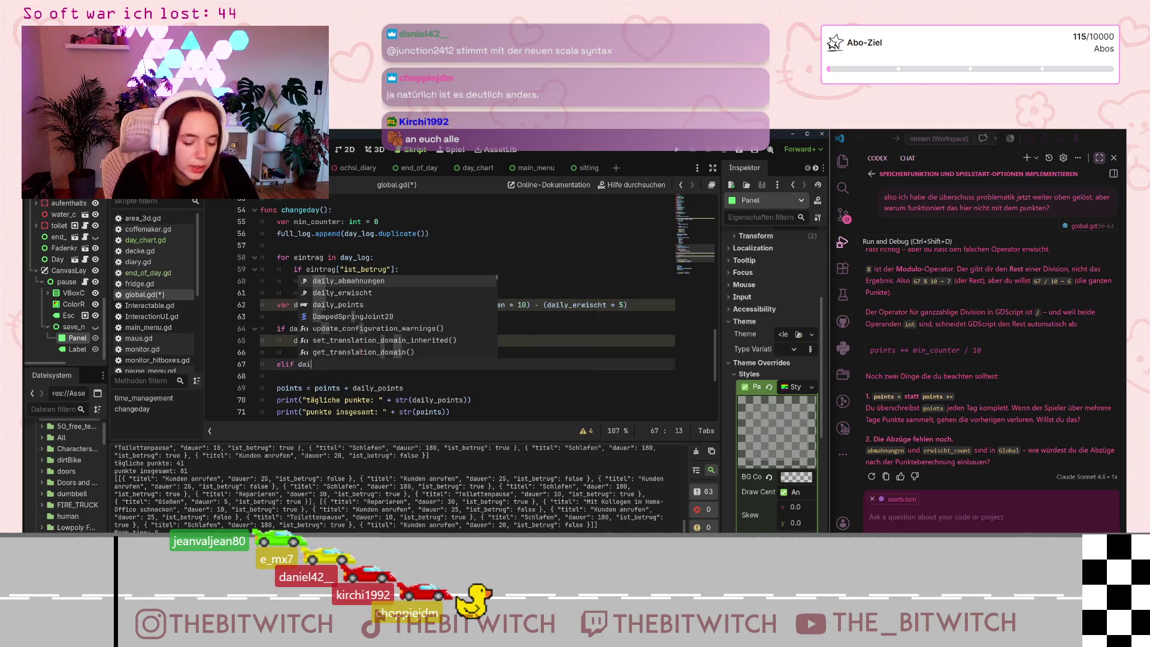
pyautogui.write('ly_poi')
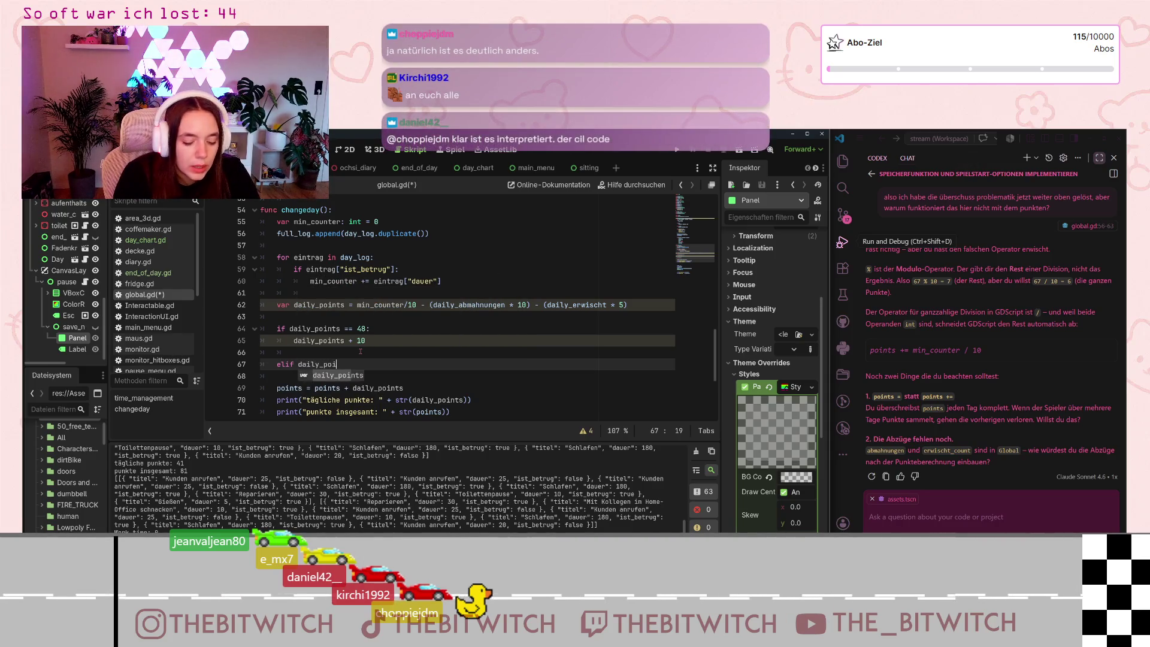
pyautogui.write('nts <0')
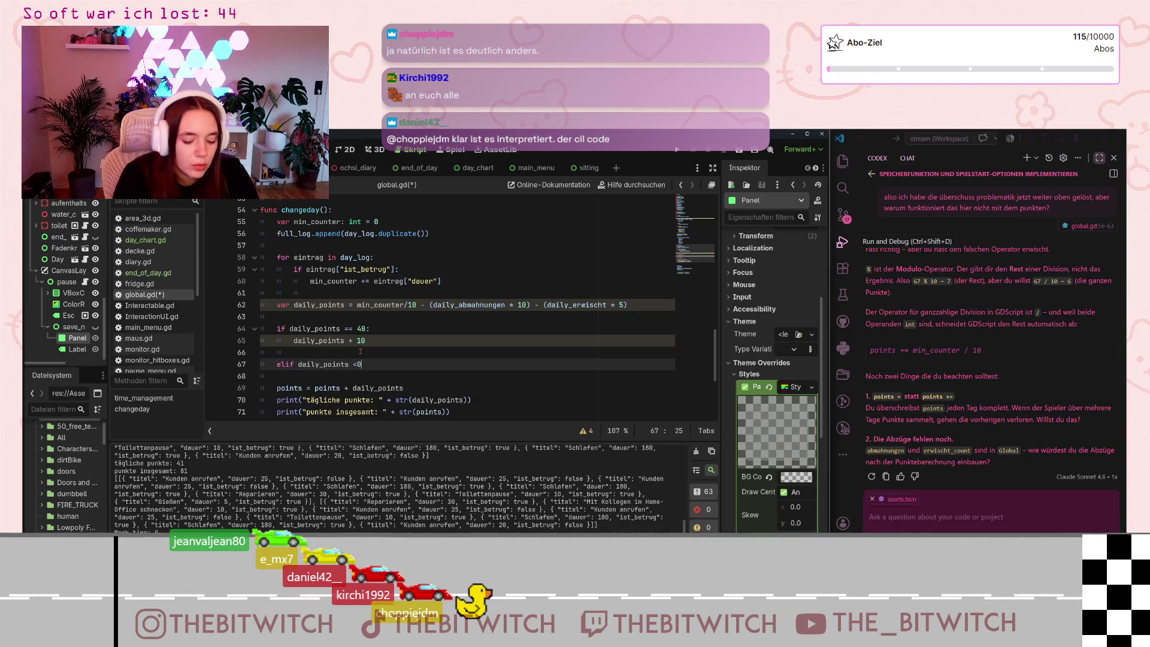
pyautogui.press('BackSpace')
pyautogui.write(':')
pyautogui.press('Return')
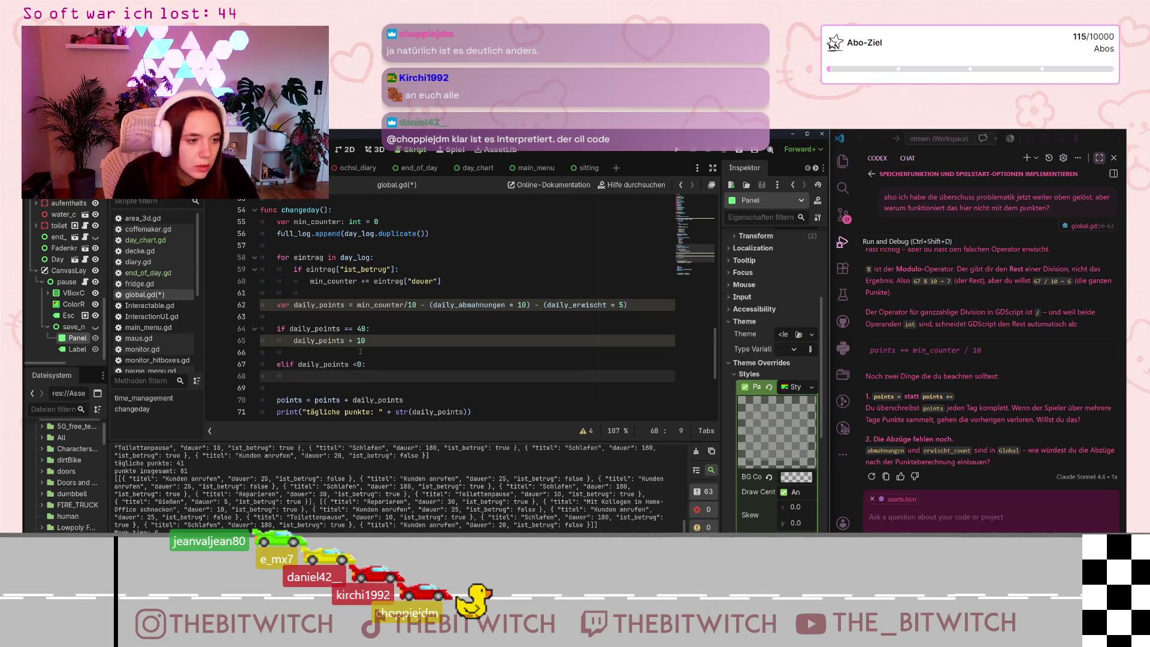
pyautogui.write('daily:')
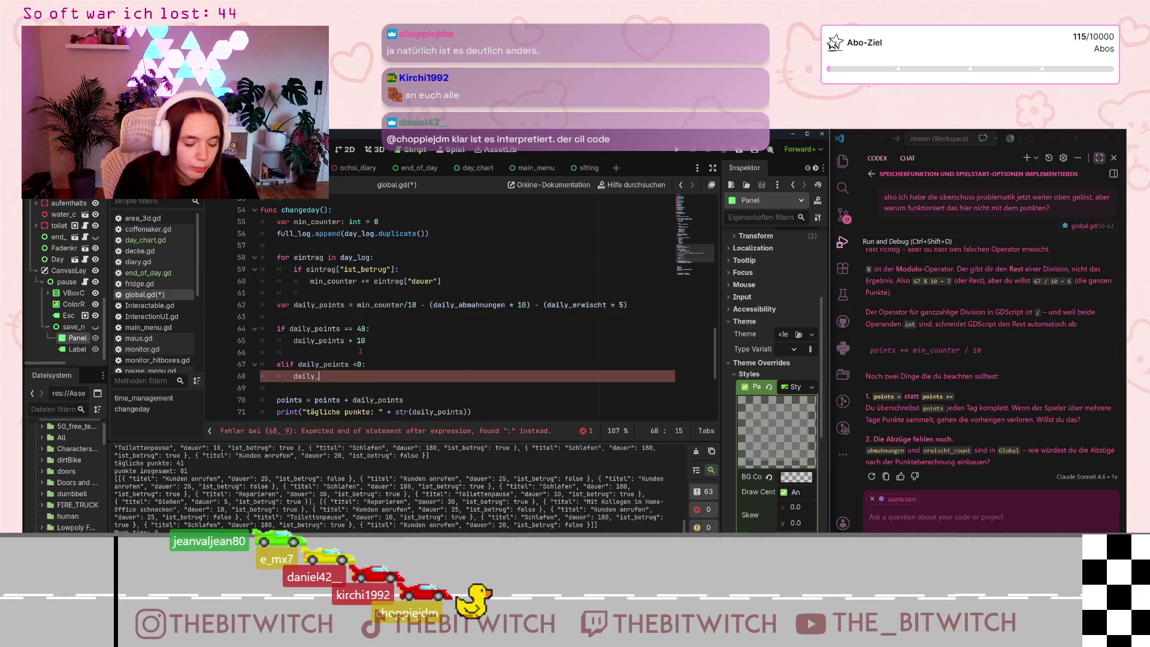
pyautogui.write('points = 0')
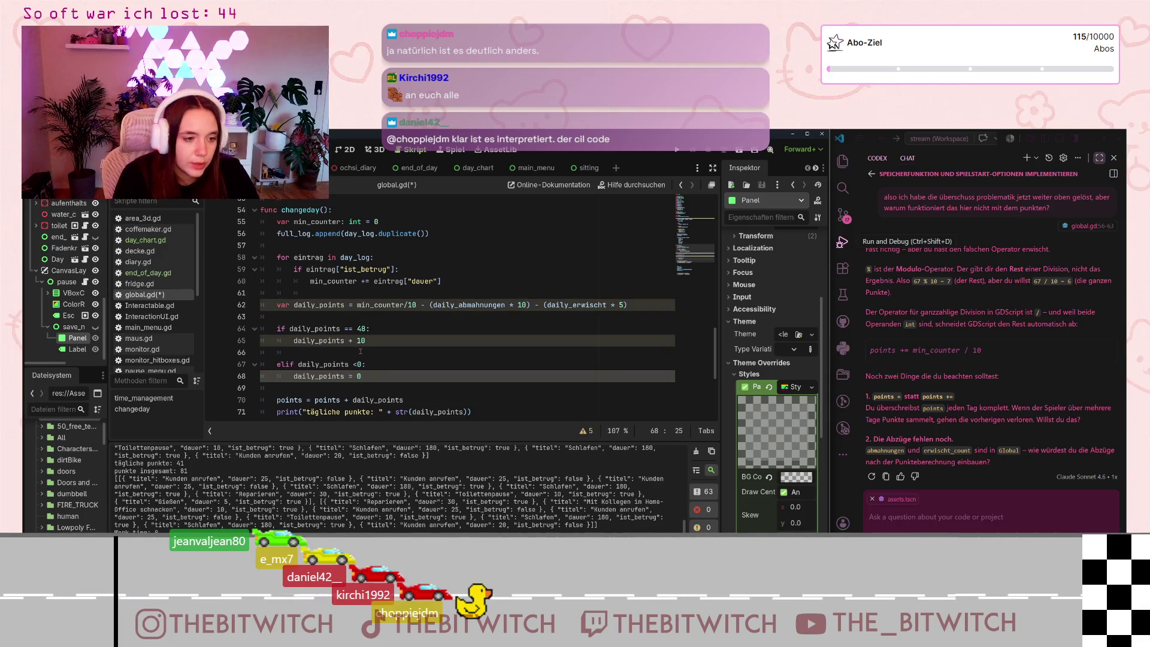
pyautogui.press('Down')
pyautogui.scroll(4, 510, 332)
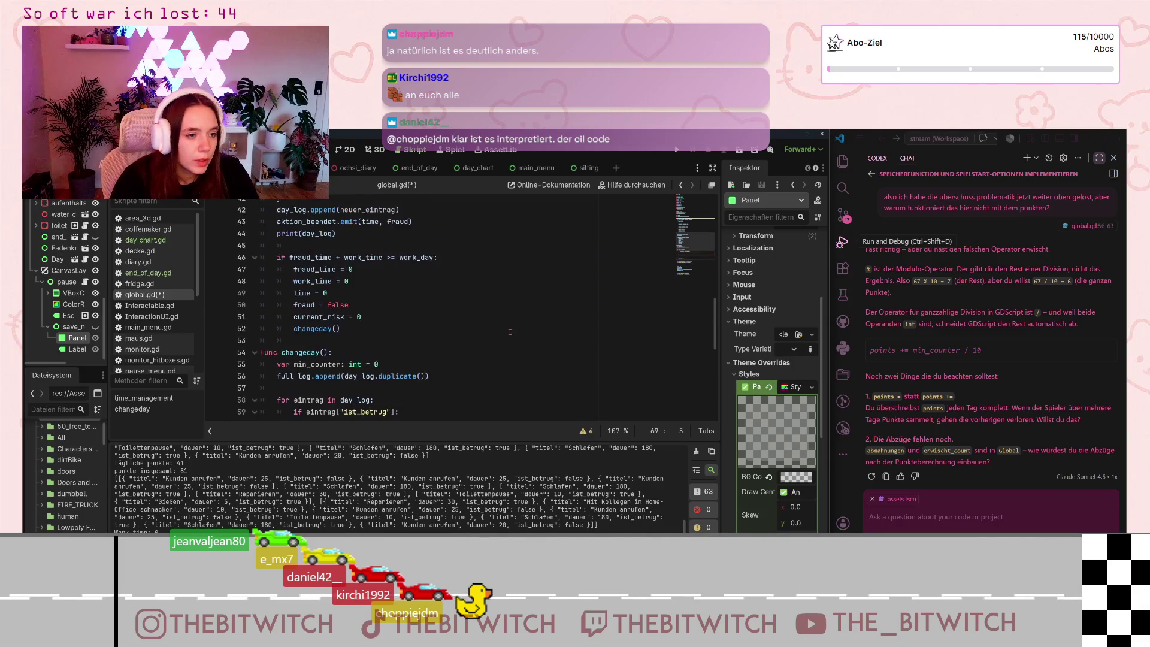
# - Insert a blank line after the elif branch and delete the extra blank line at line 76
pyautogui.scroll(-5, 510, 332)
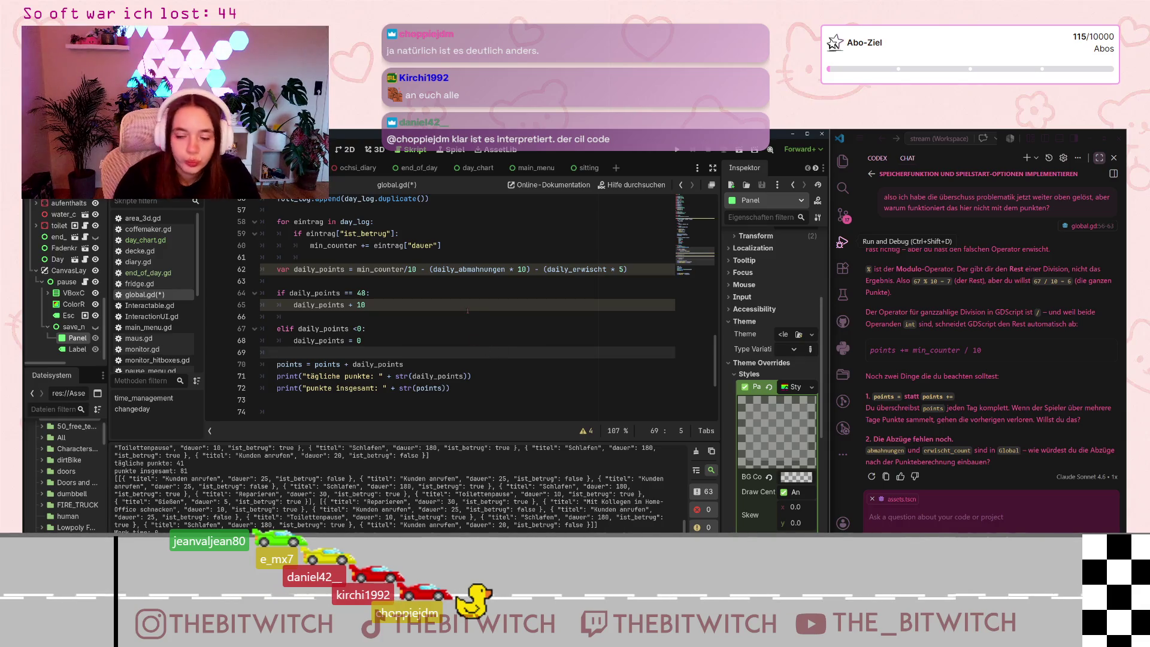
pyautogui.scroll(-1, 468, 311)
pyautogui.press('Return')
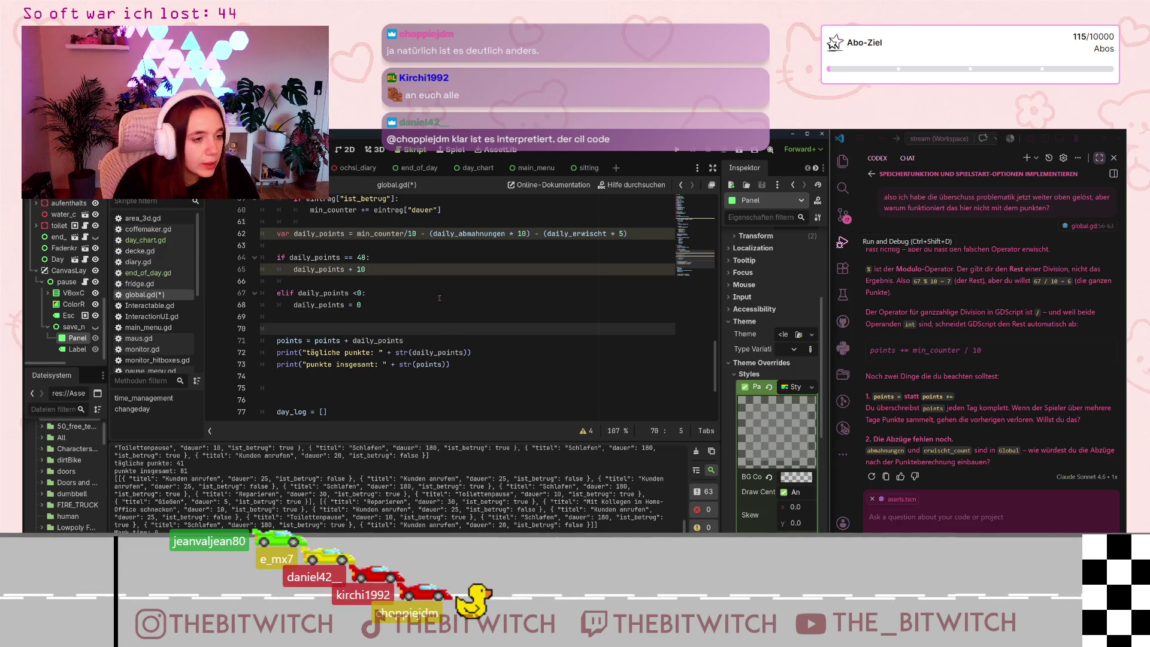
pyautogui.scroll(-2, 440, 295)
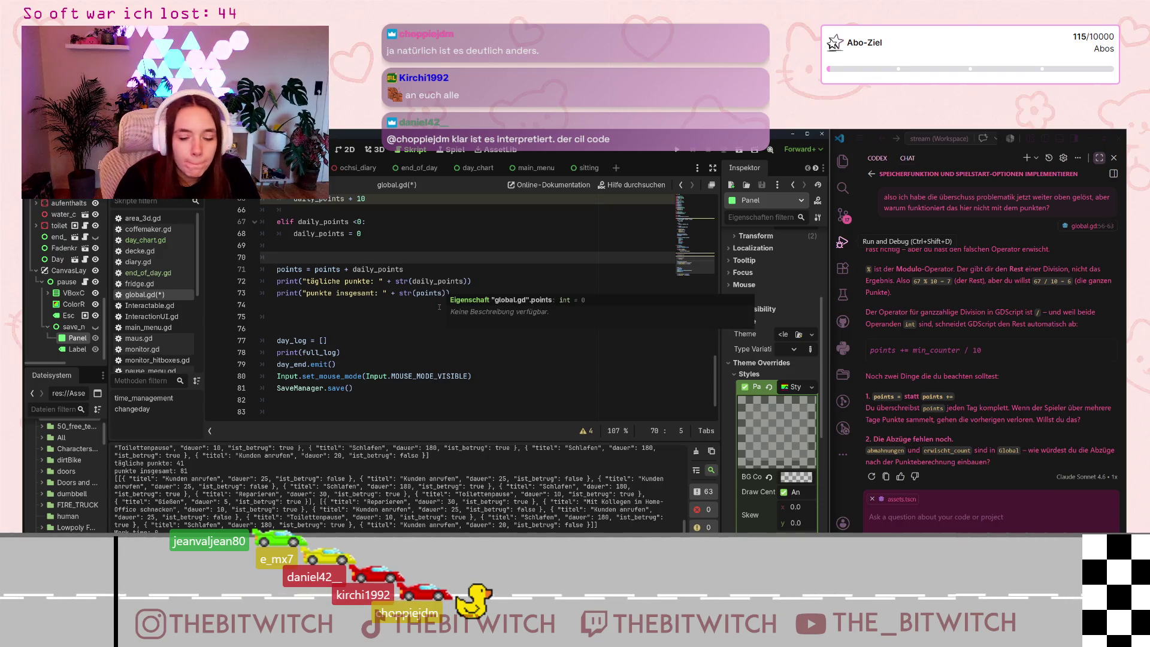
pyautogui.click(349, 329)
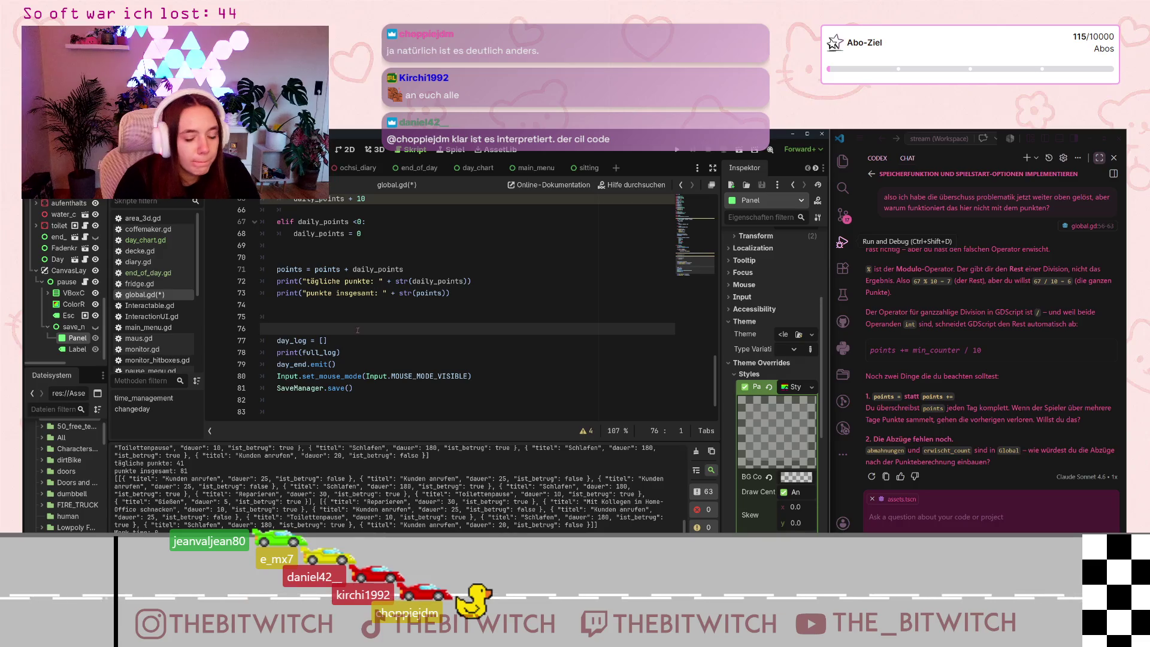
pyautogui.press('BackSpace')
pyautogui.scroll(-1, 360, 334)
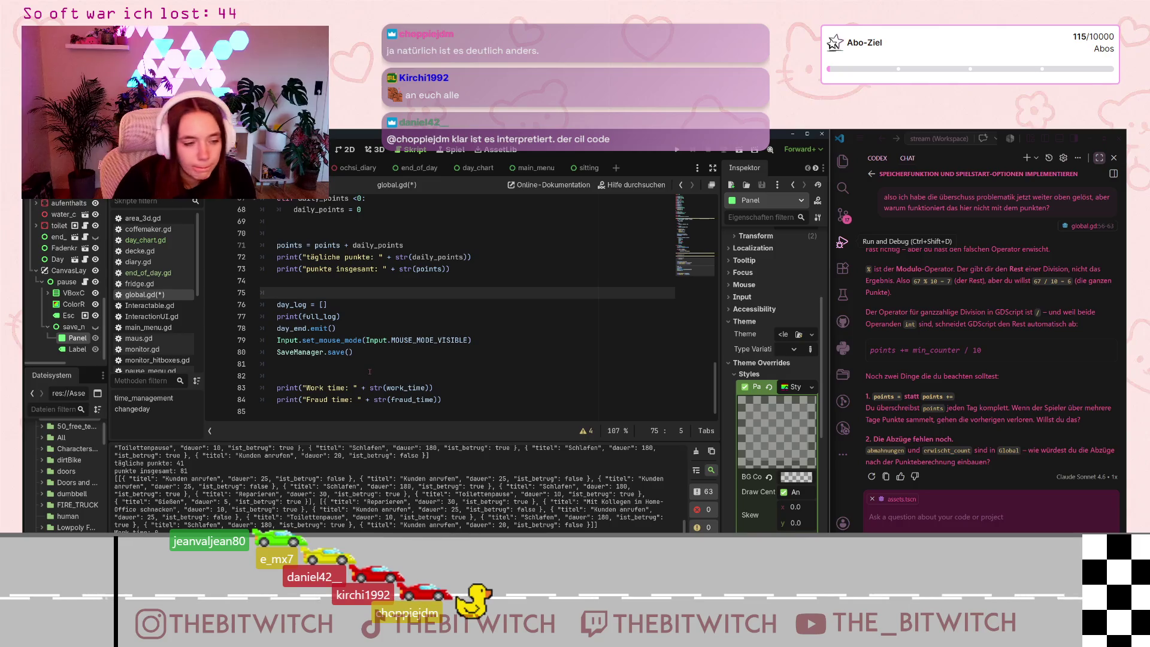
pyautogui.scroll(5, 371, 371)
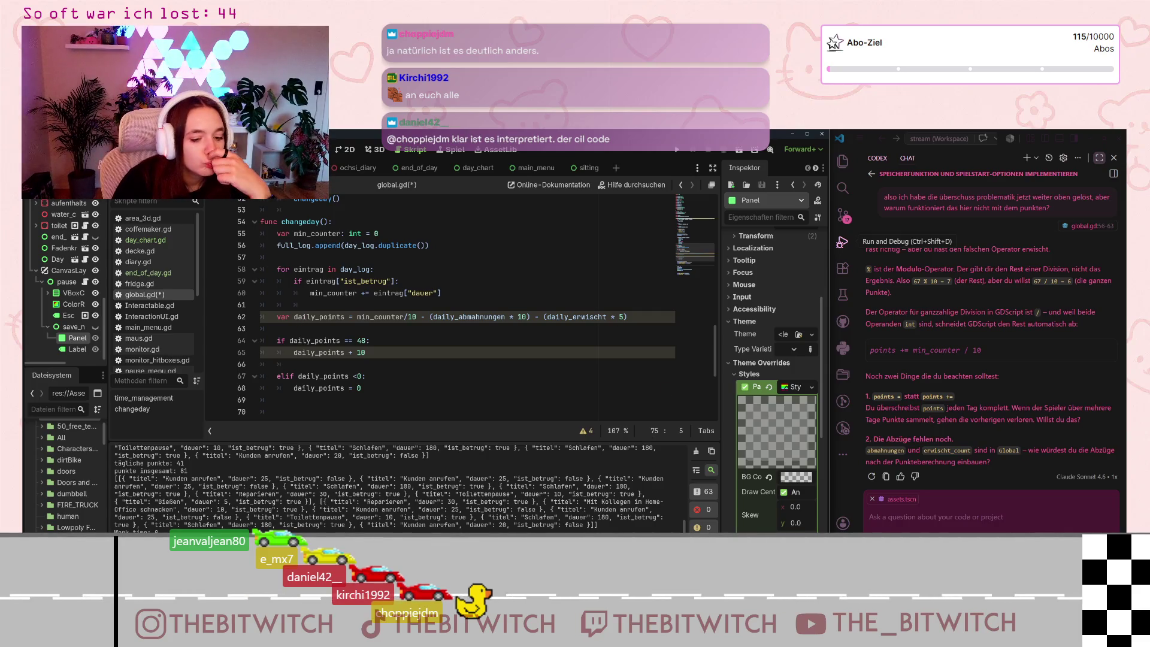
pyautogui.hotkey('alt', 'Tab')
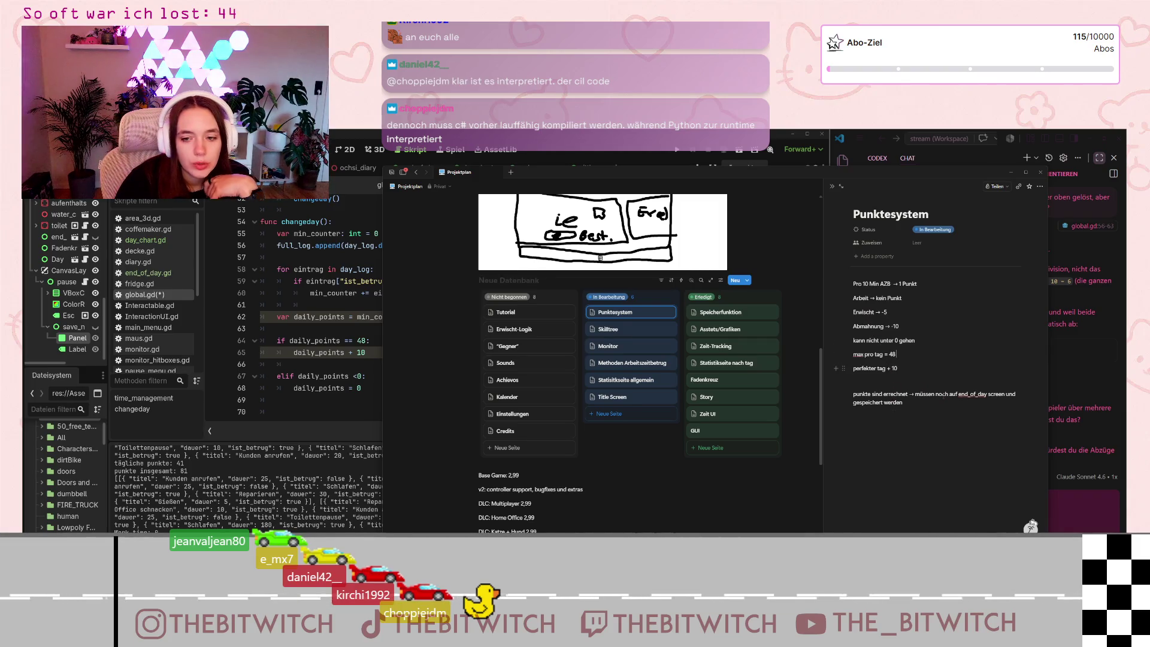
pyautogui.hotkey('alt', 'Tab')
pyautogui.click(426, 334)
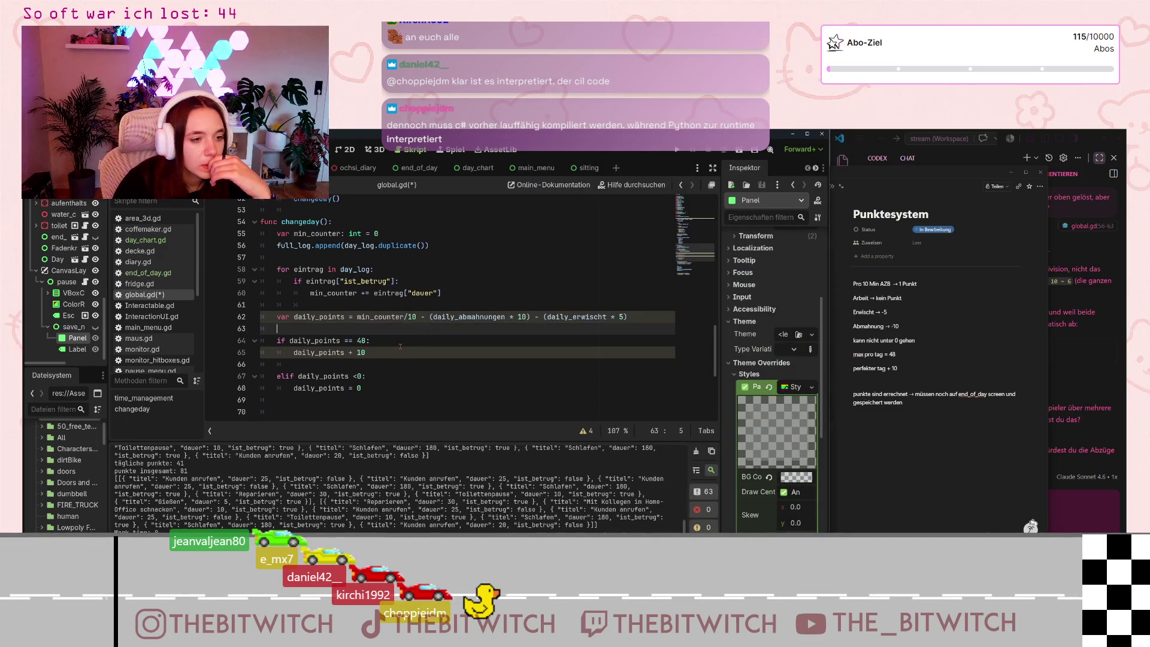
pyautogui.scroll(5, 401, 344)
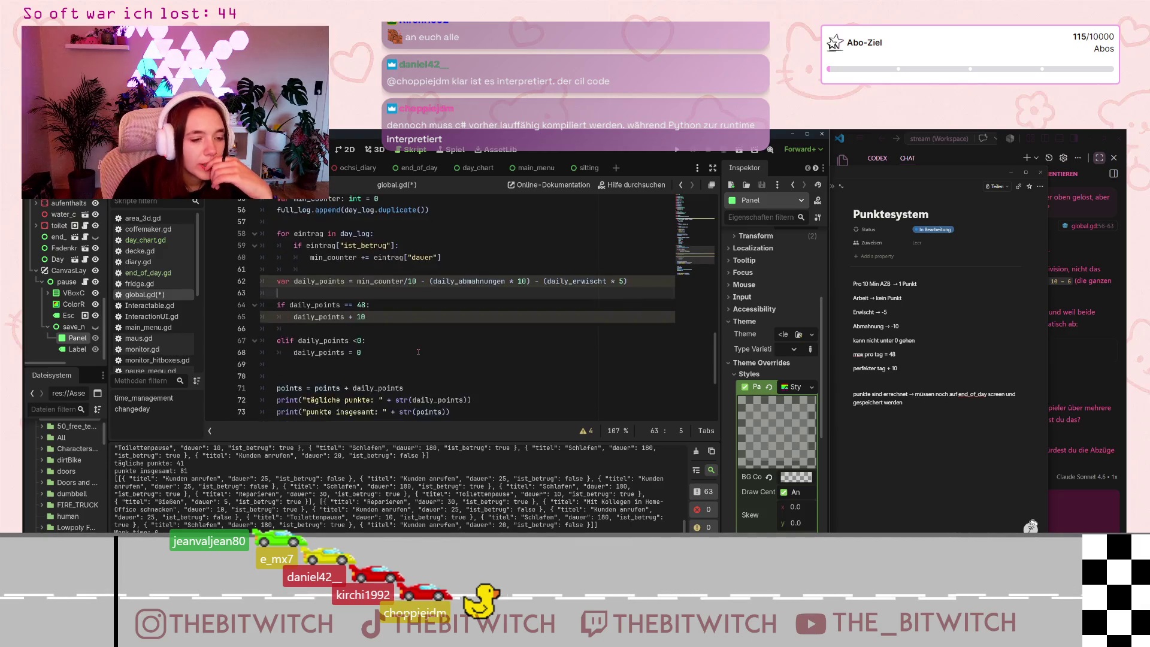
pyautogui.scroll(10, 420, 355)
pyautogui.scroll(-4, 345, 356)
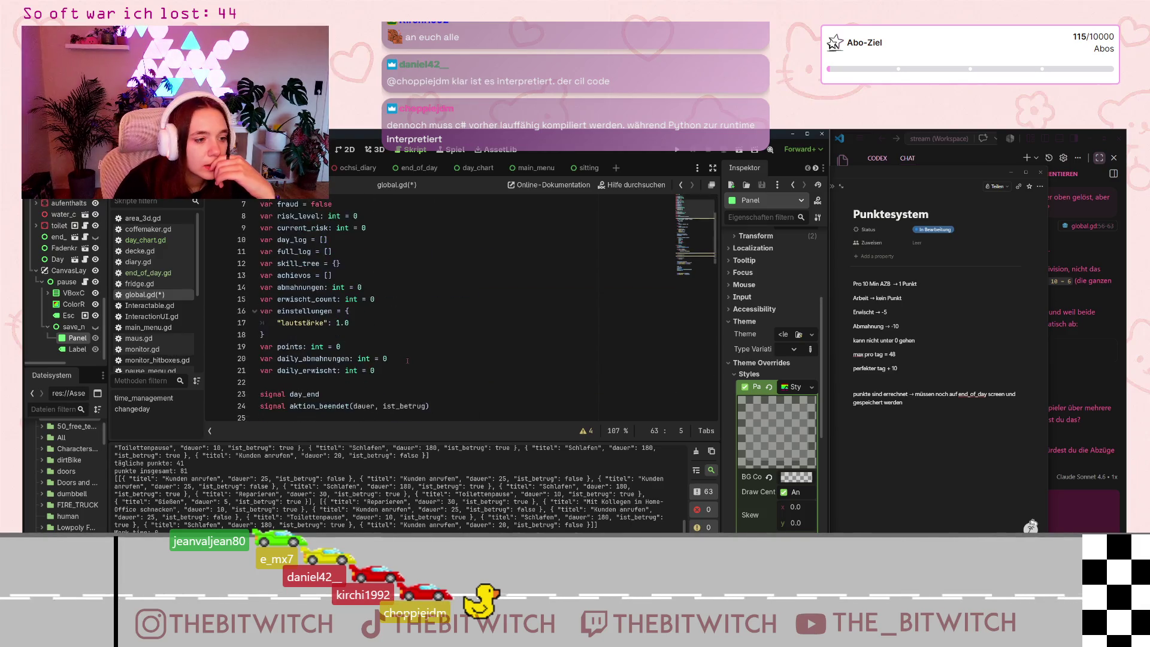
# - After the einstellungen line in load(), add 'Global.points = data.get("erwischt_count", 0)'
pyautogui.scroll(-2, 153, 328)
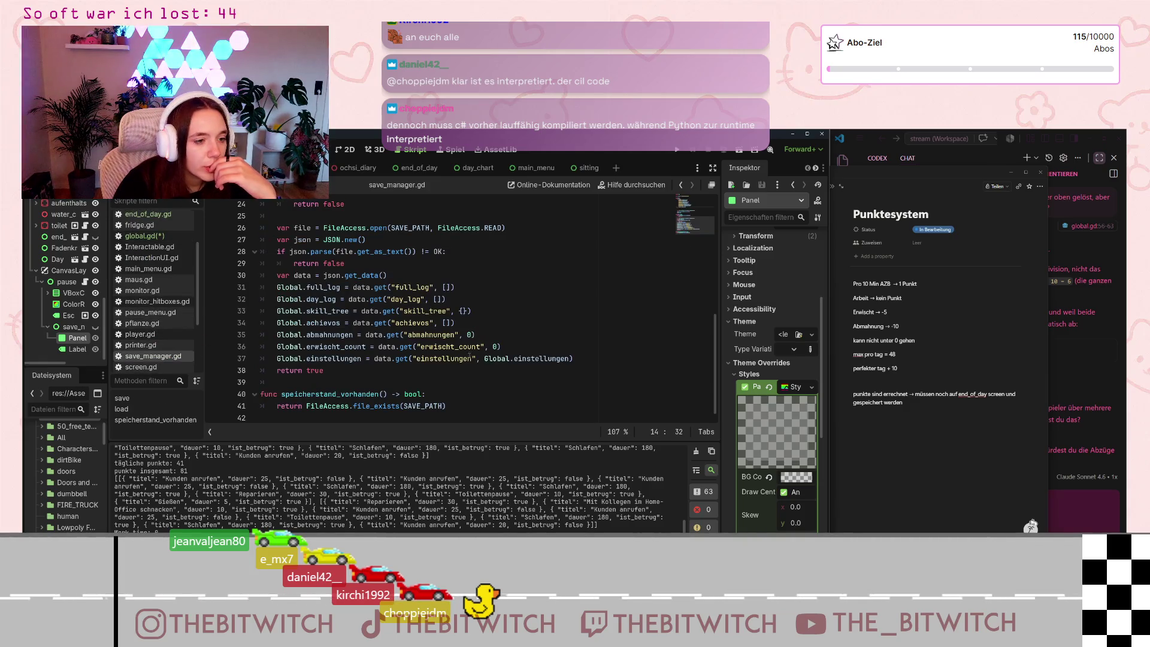
pyautogui.click(590, 359)
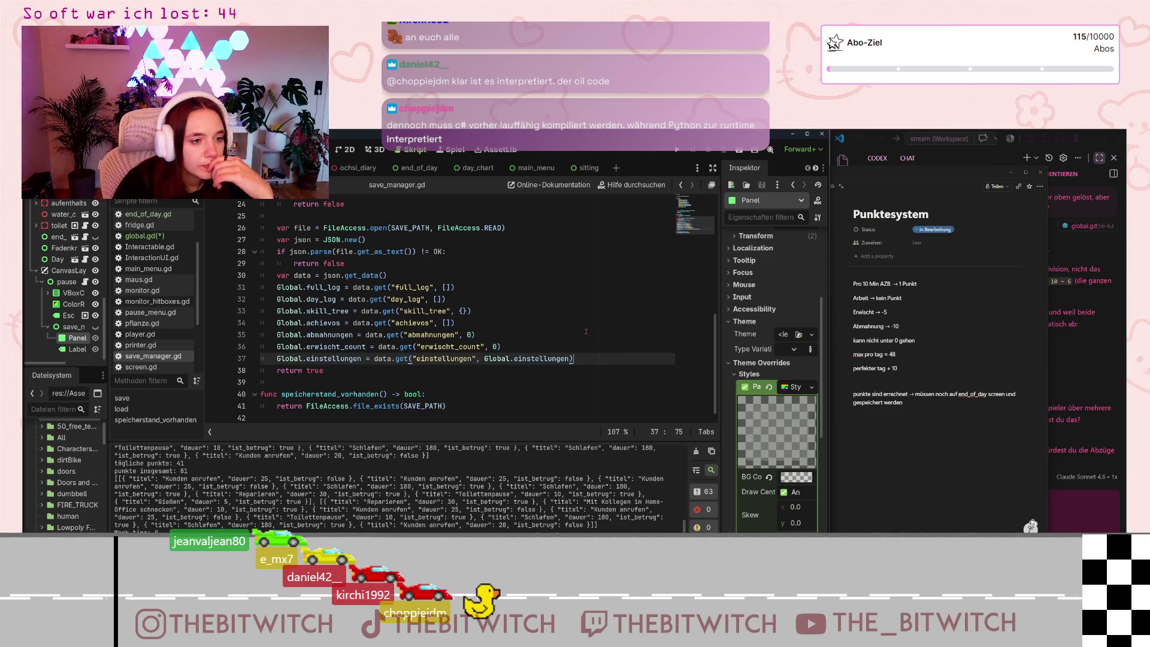
pyautogui.press('Return')
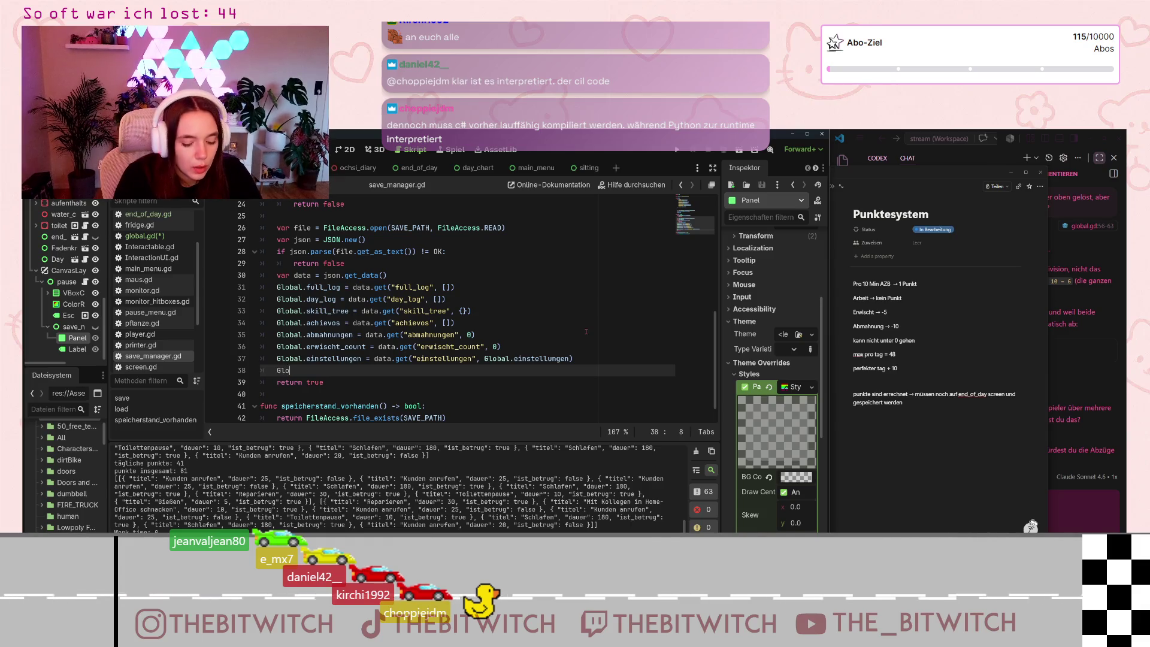
pyautogui.write('Global.')
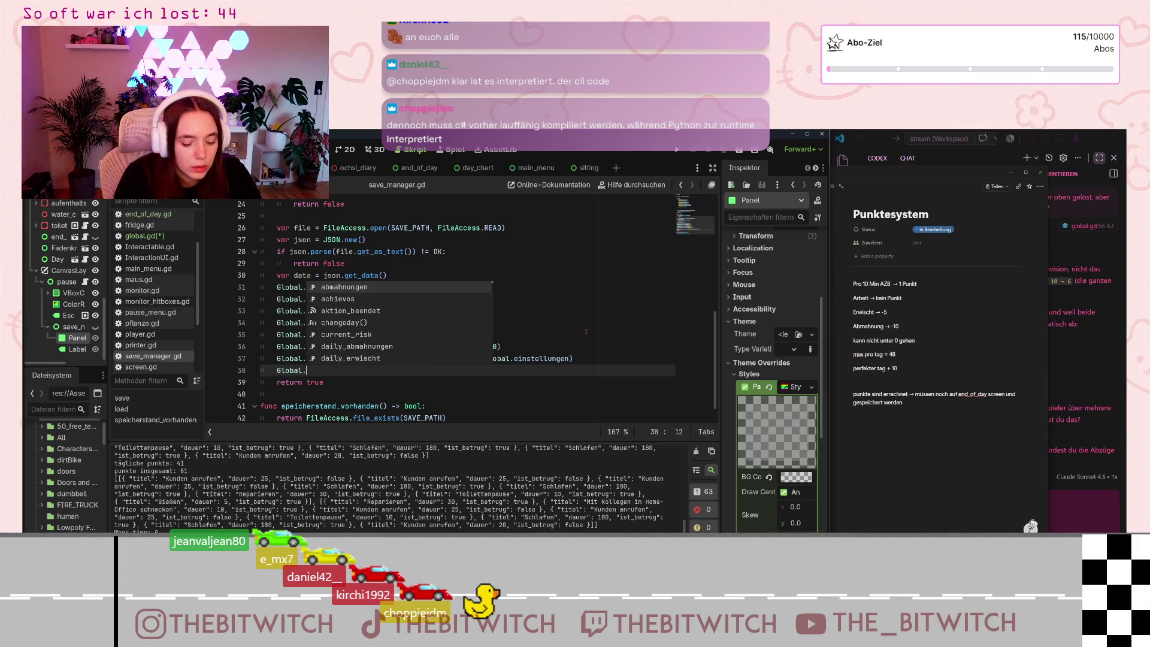
pyautogui.write('poiu')
pyautogui.press('BackSpace')
pyautogui.write('nts ')
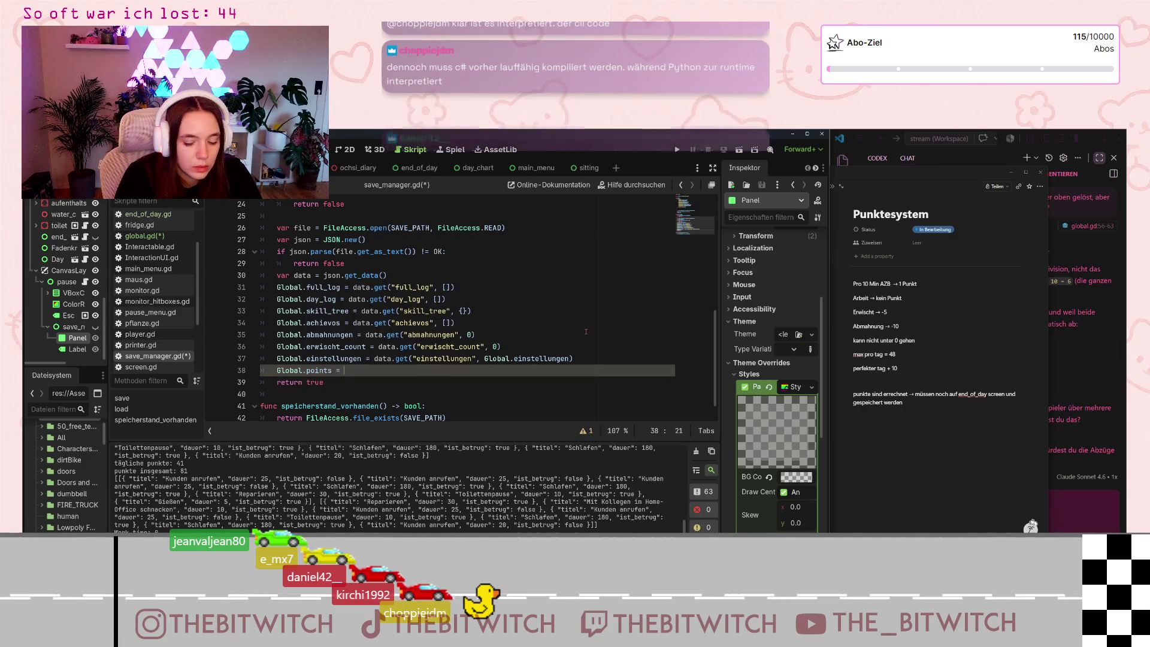
pyautogui.write('=')
pyautogui.click(589, 231)
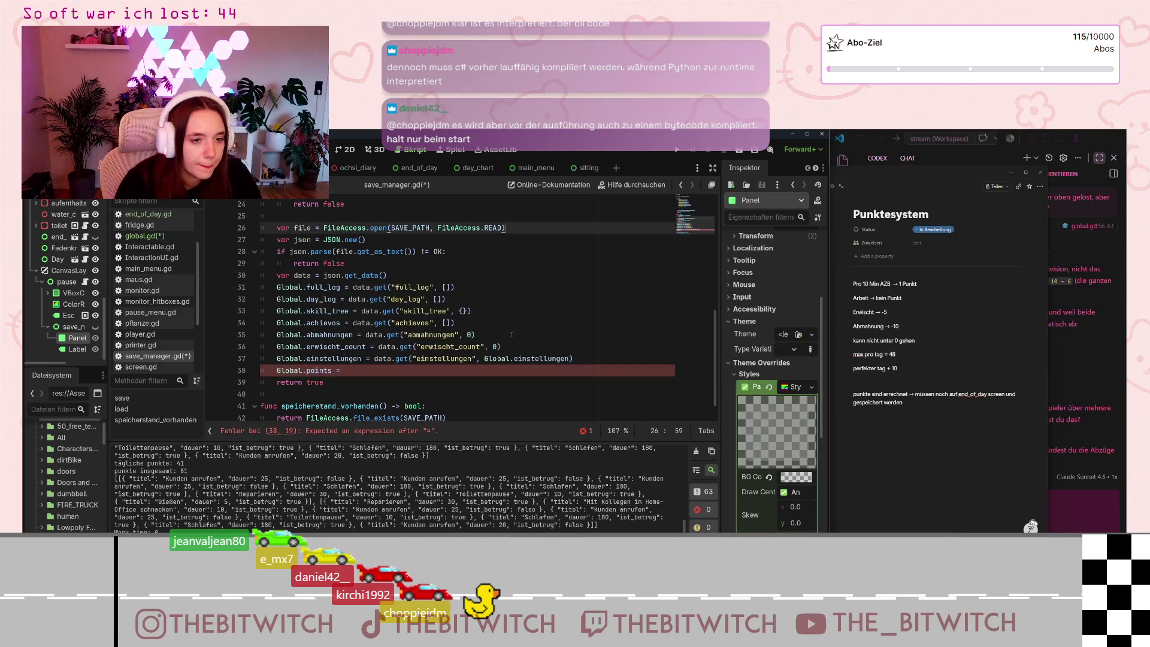
pyautogui.moveTo(501, 347); pyautogui.dragTo(378, 347)
pyautogui.hotkey('ctrl', 'c')
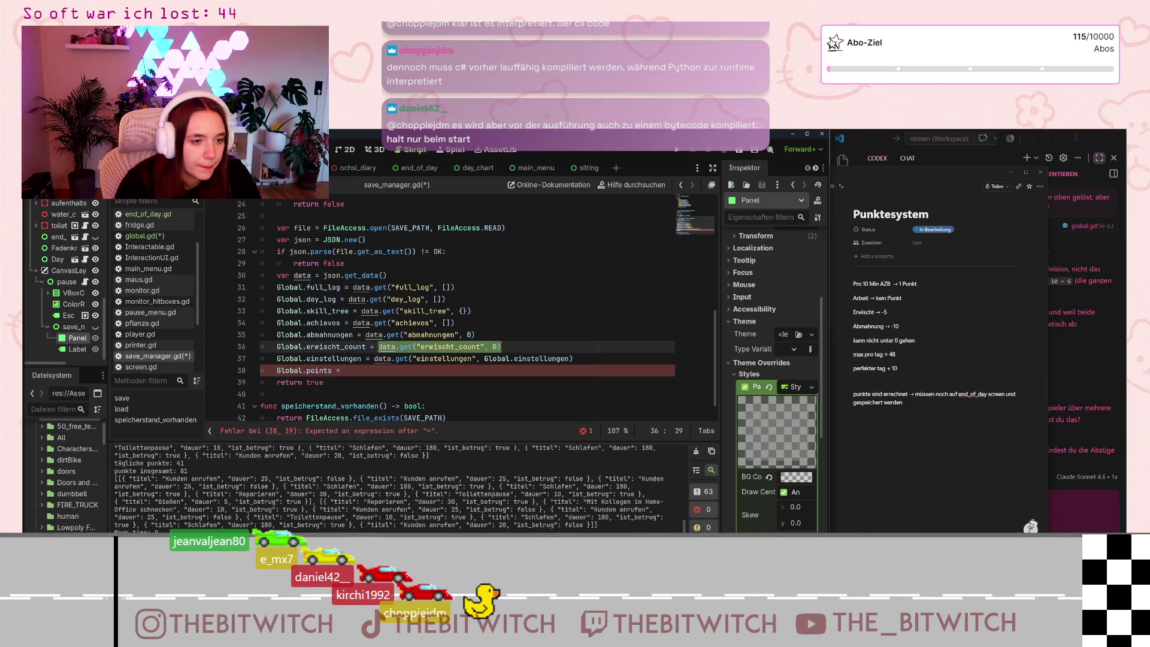
pyautogui.click(351, 371)
pyautogui.hotkey('ctrl', 'v')
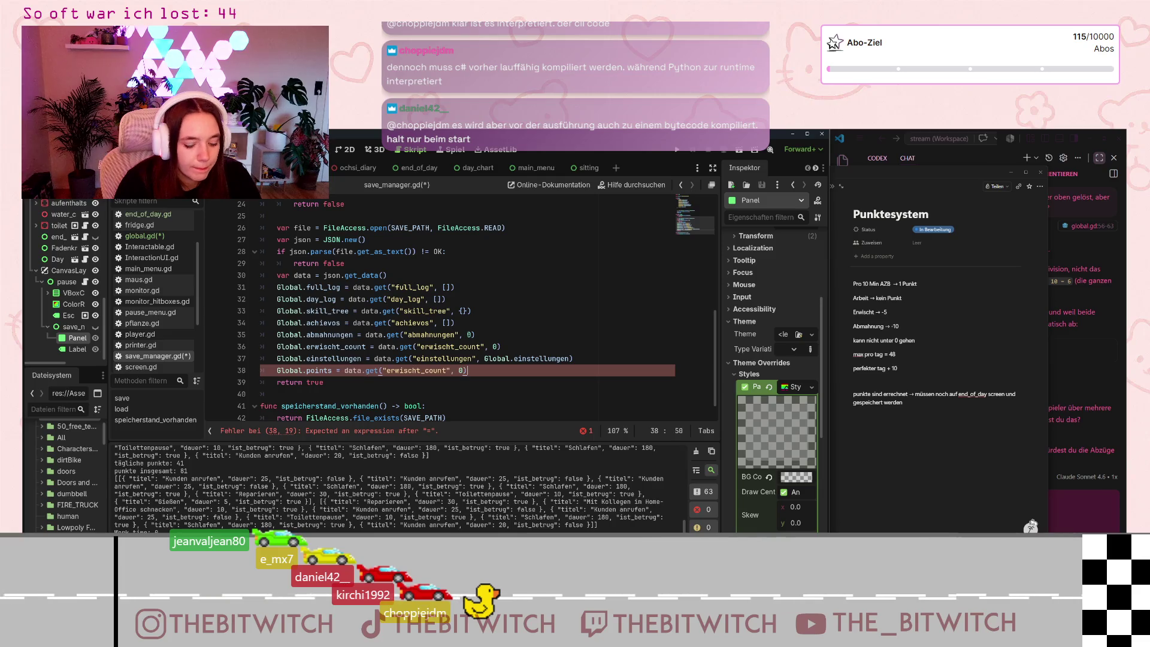
pyautogui.click(538, 395)
pyautogui.scroll(-1, 538, 395)
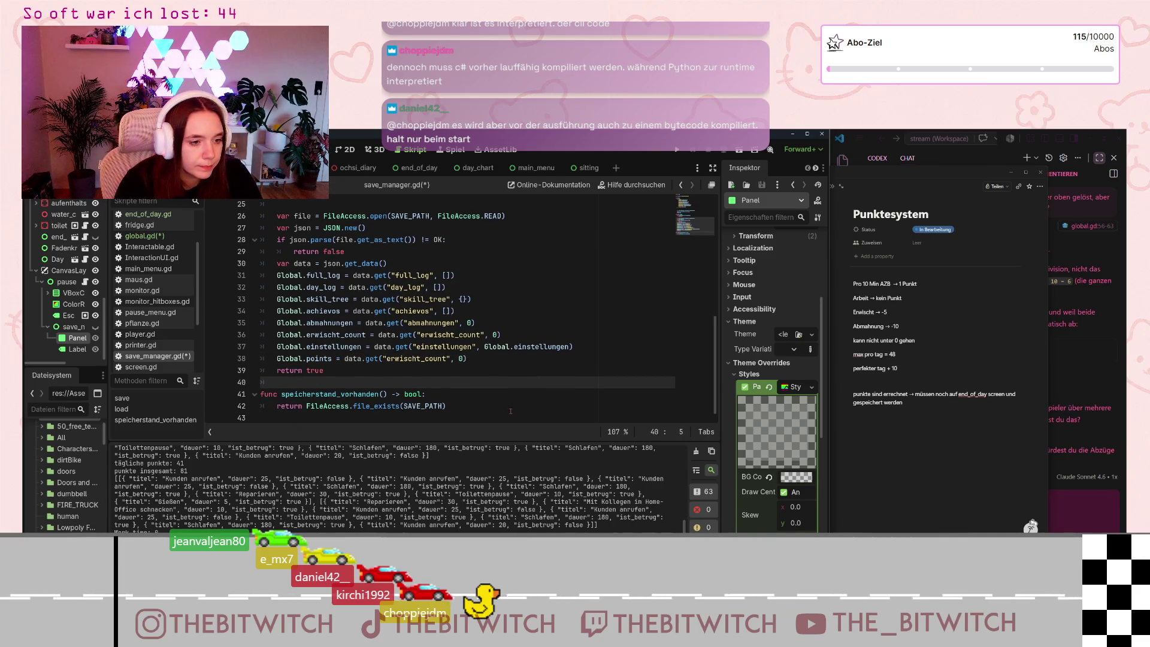
# - Compare load() against the punkte entry written by save()
pyautogui.scroll(8, 513, 408)
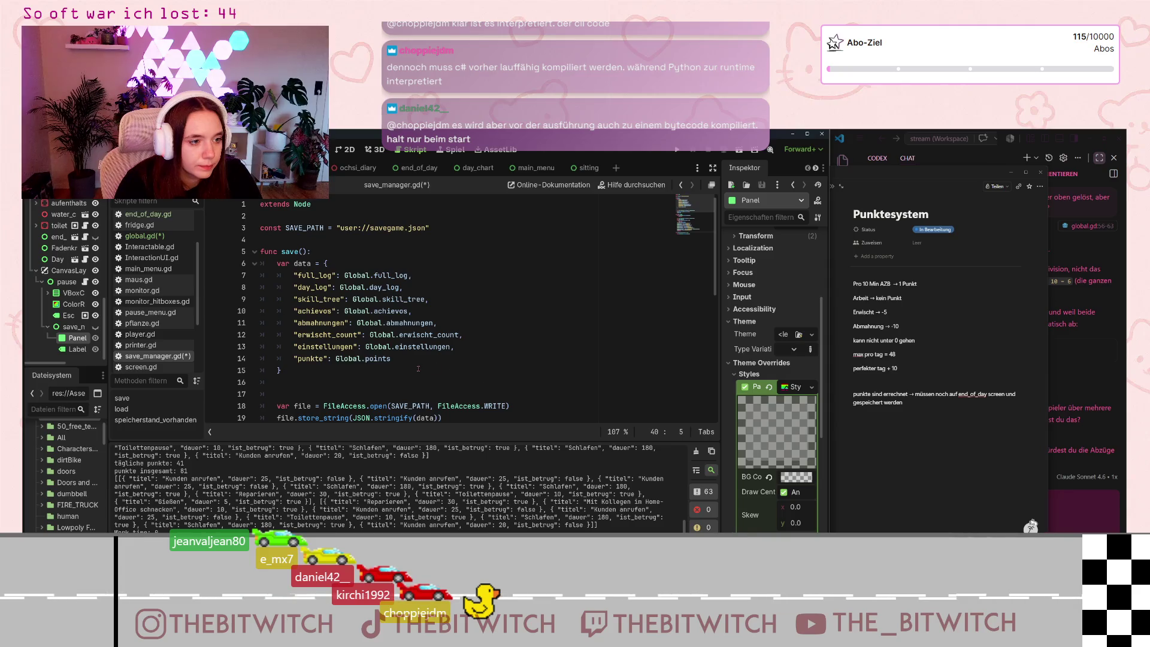
pyautogui.scroll(-8, 419, 369)
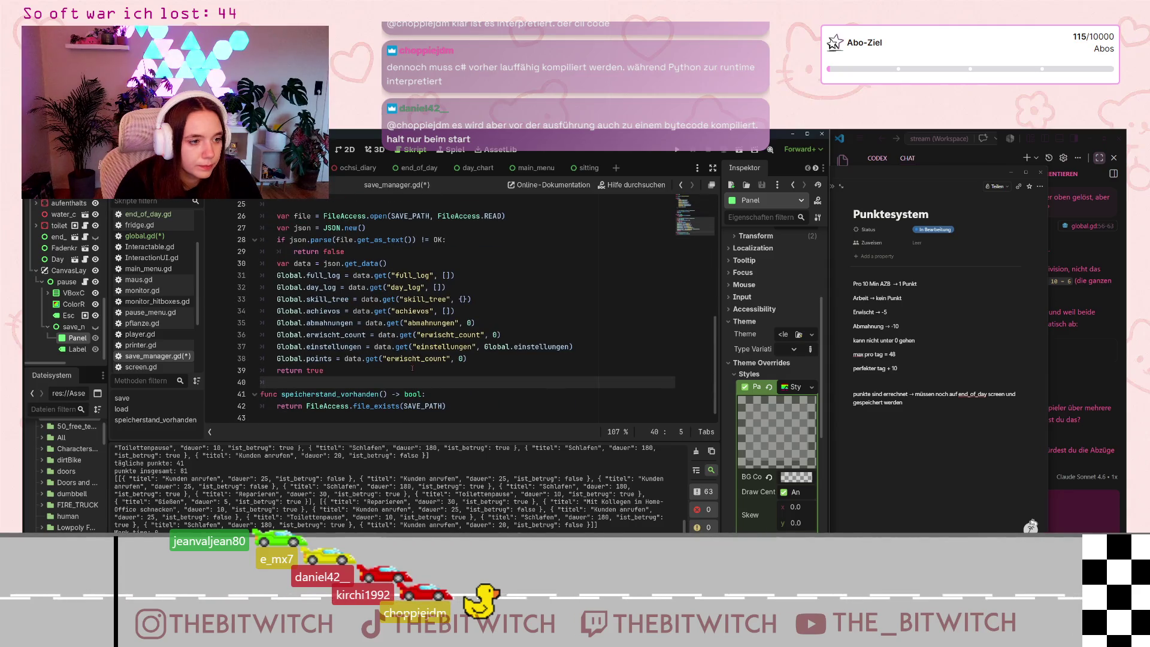
pyautogui.scroll(2, 442, 256)
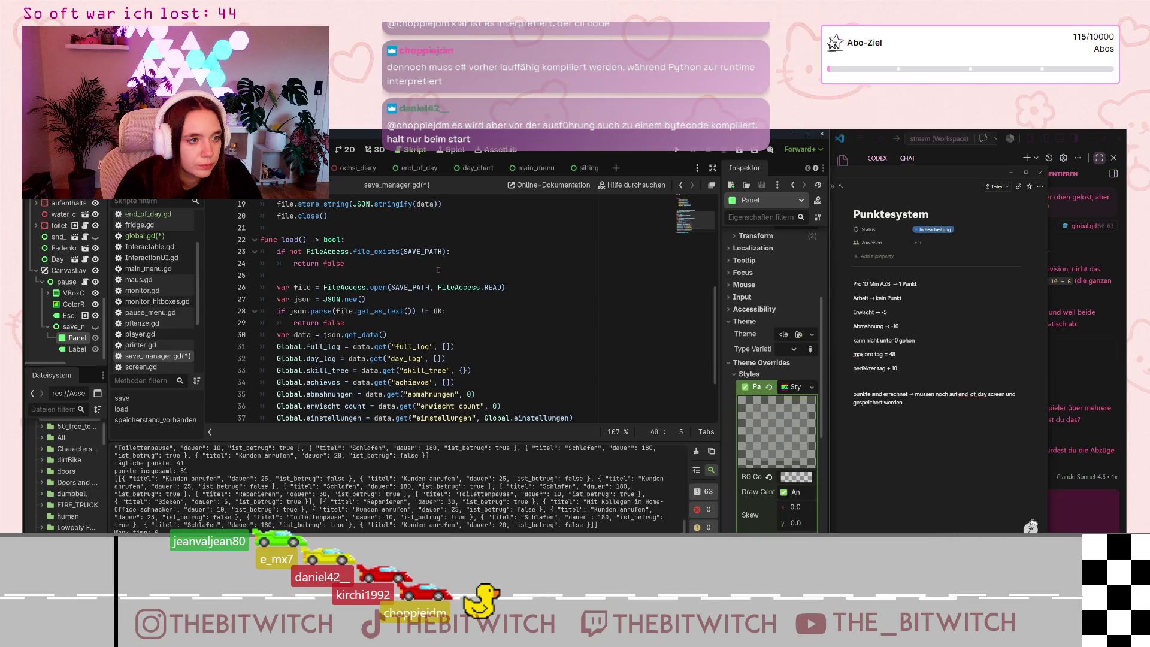
pyautogui.scroll(5, 438, 270)
pyautogui.click(393, 323)
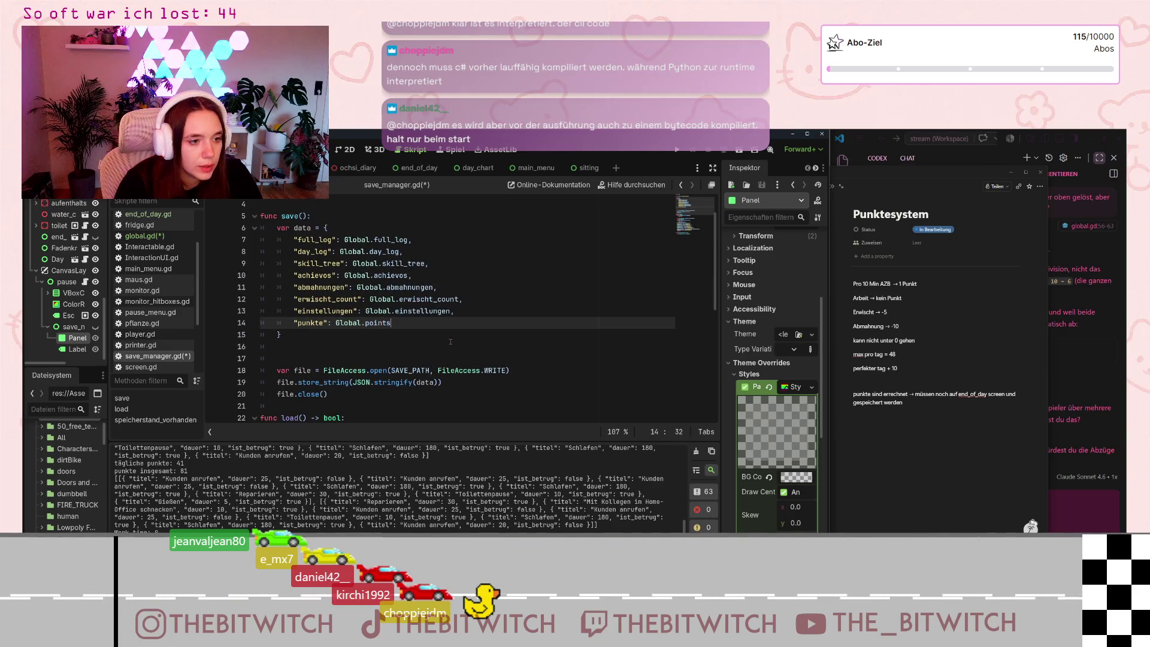
pyautogui.scroll(-4, 448, 346)
pyautogui.scroll(-2, 448, 346)
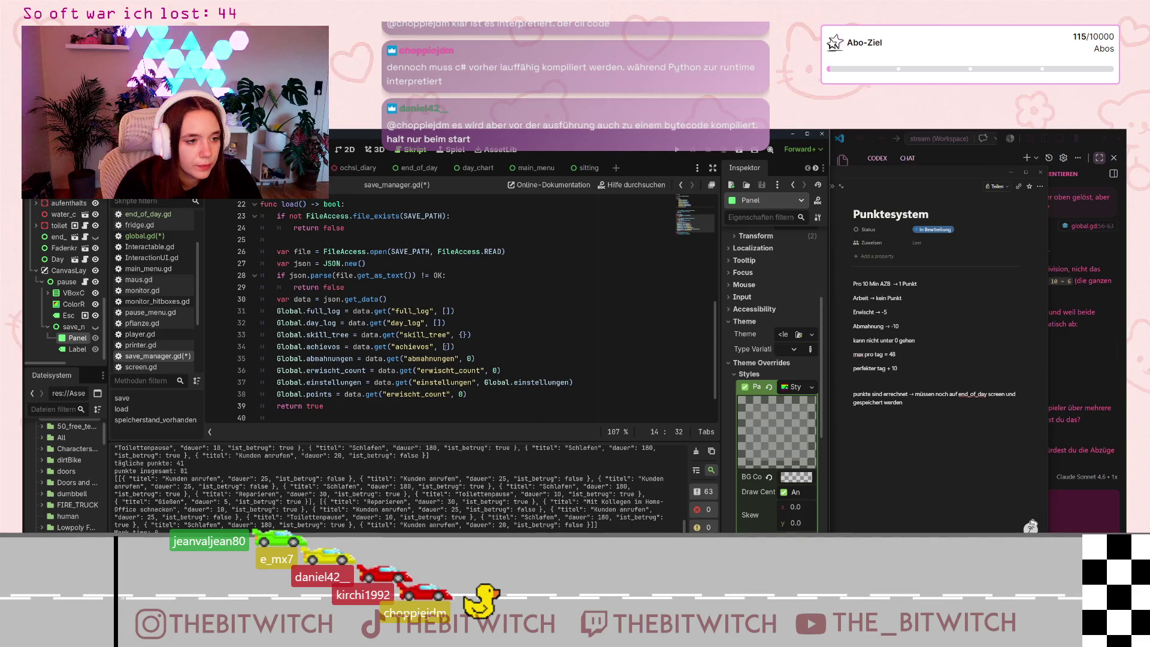
pyautogui.scroll(-1, 369, 393)
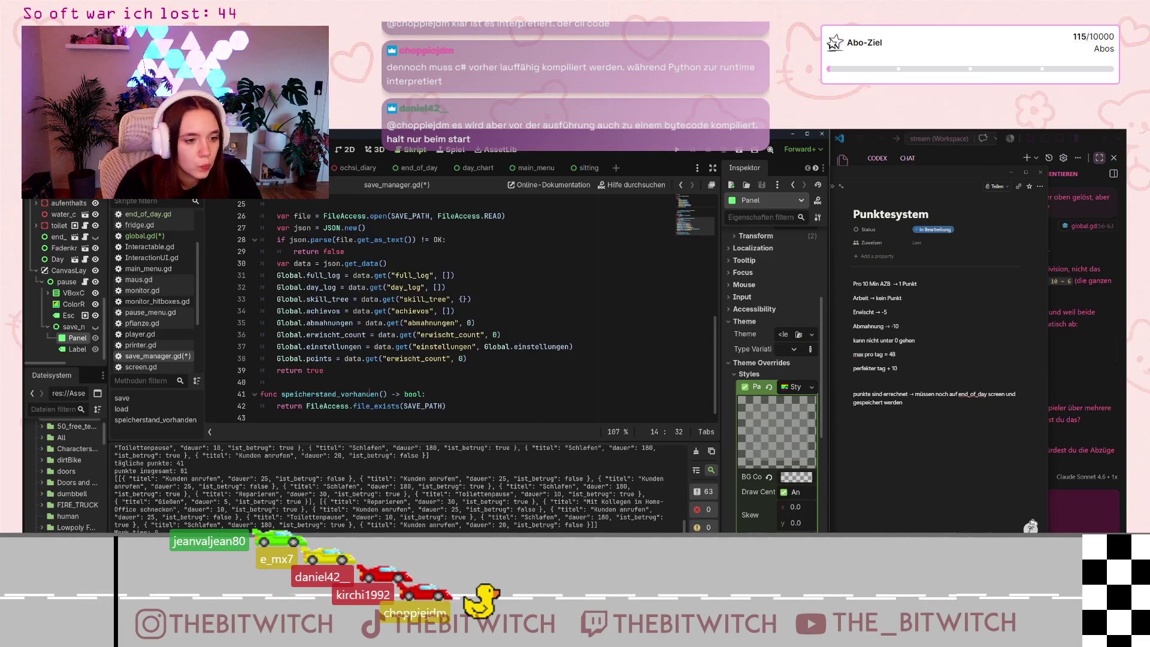
# - Replace 'erwischt_count' with 'points' on line 38, save save_manager.gd, and open end_of_day.gd
pyautogui.moveTo(447, 358); pyautogui.dragTo(387, 358)
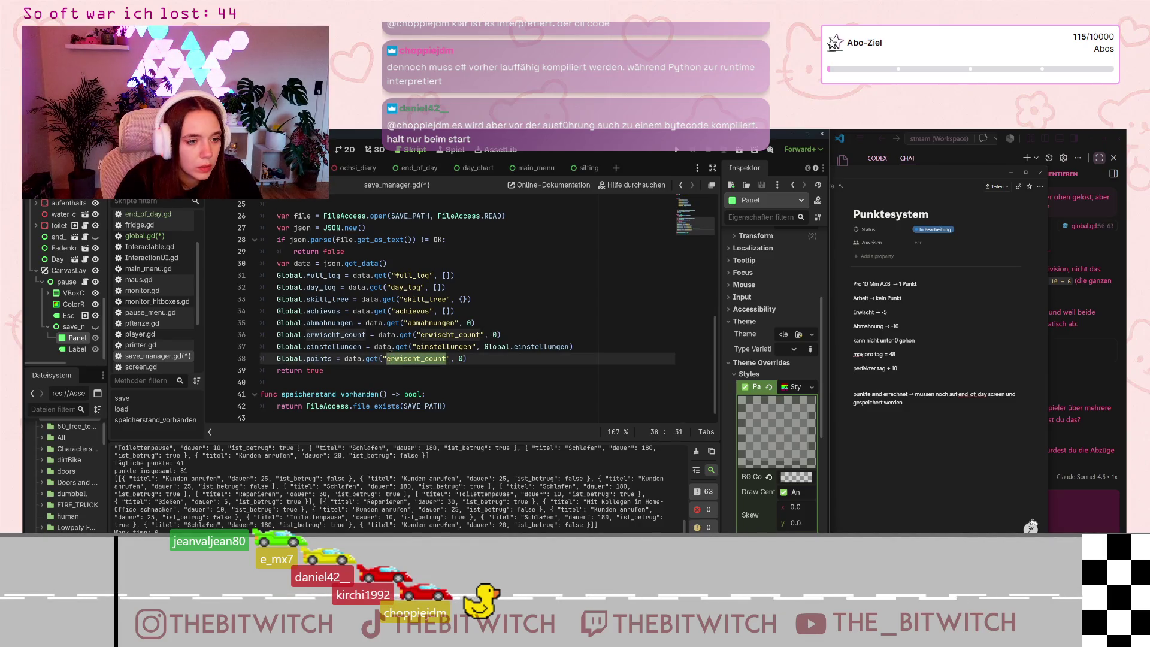
pyautogui.write('points')
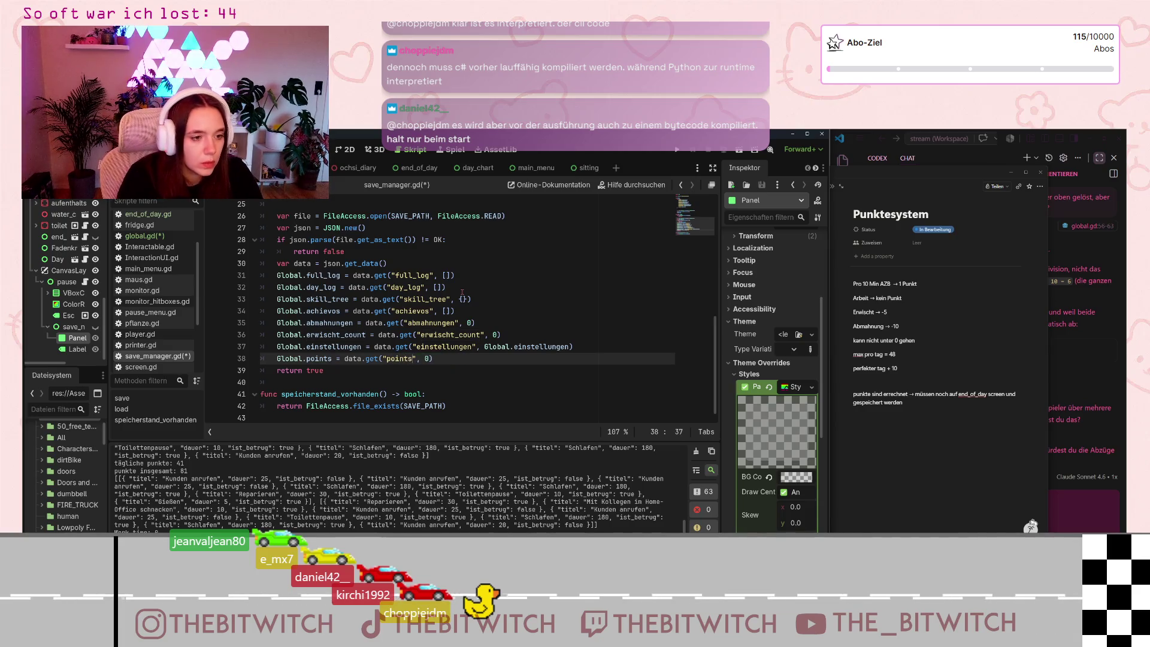
pyautogui.click(510, 279)
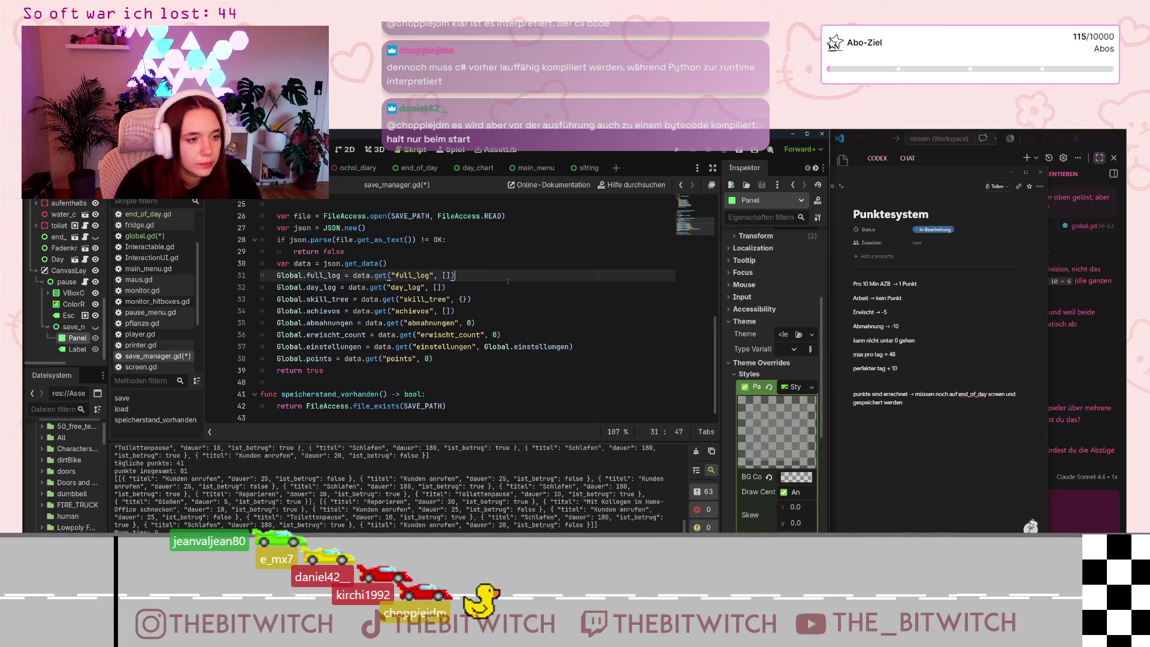
pyautogui.hotkey('ctrl', 's')
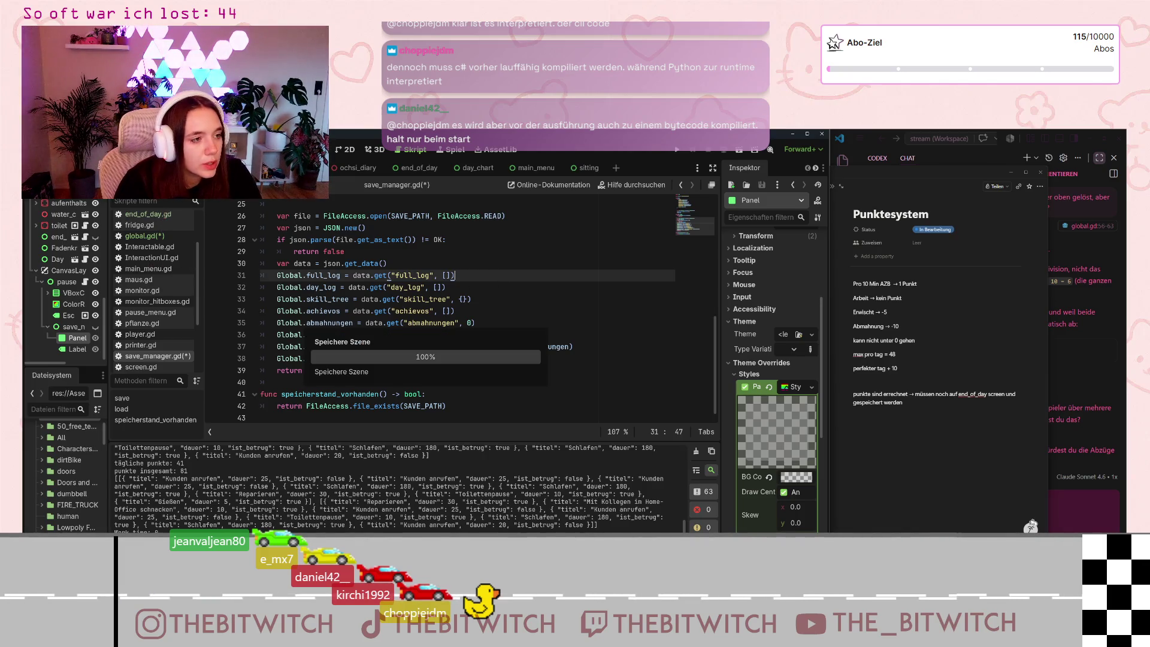
pyautogui.click(164, 219)
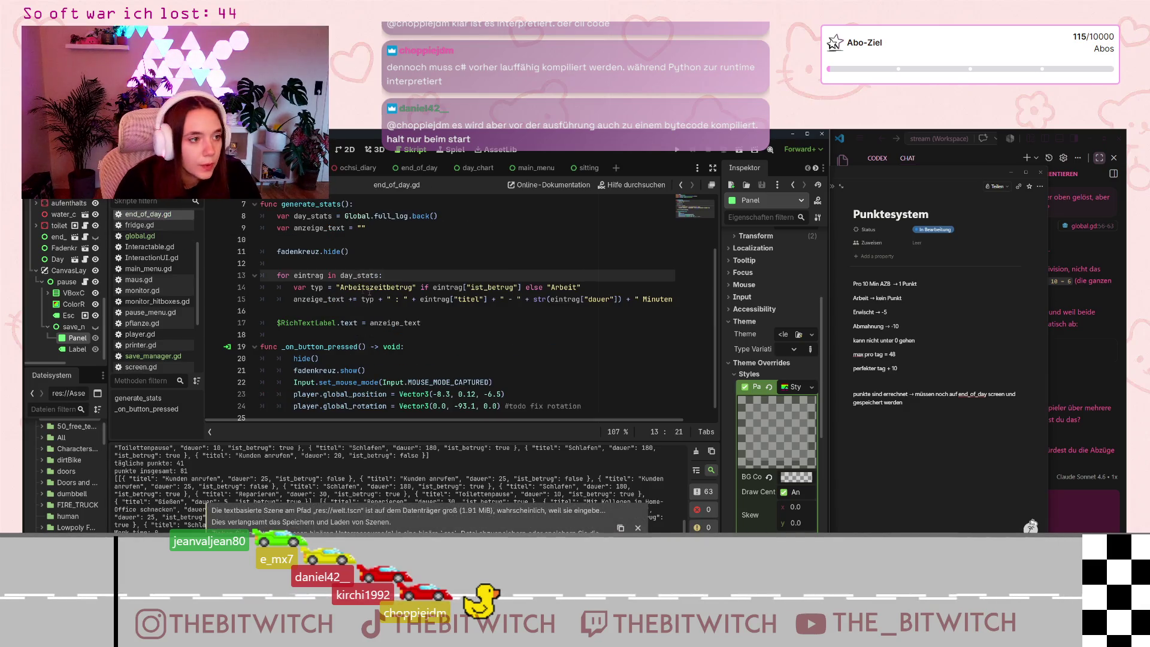
# - Append '-> v2' to the '#todo fix rotation' comment on line 24 and run the project with F5
pyautogui.scroll(2, 370, 293)
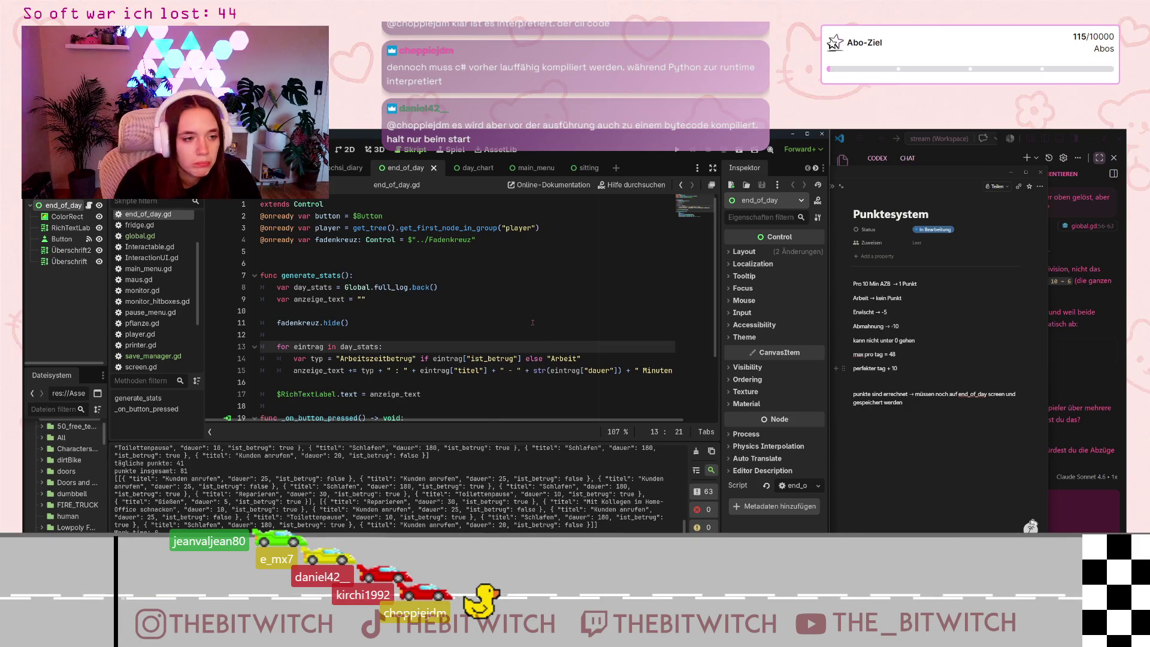
pyautogui.scroll(-3, 546, 327)
pyautogui.scroll(3, 534, 320)
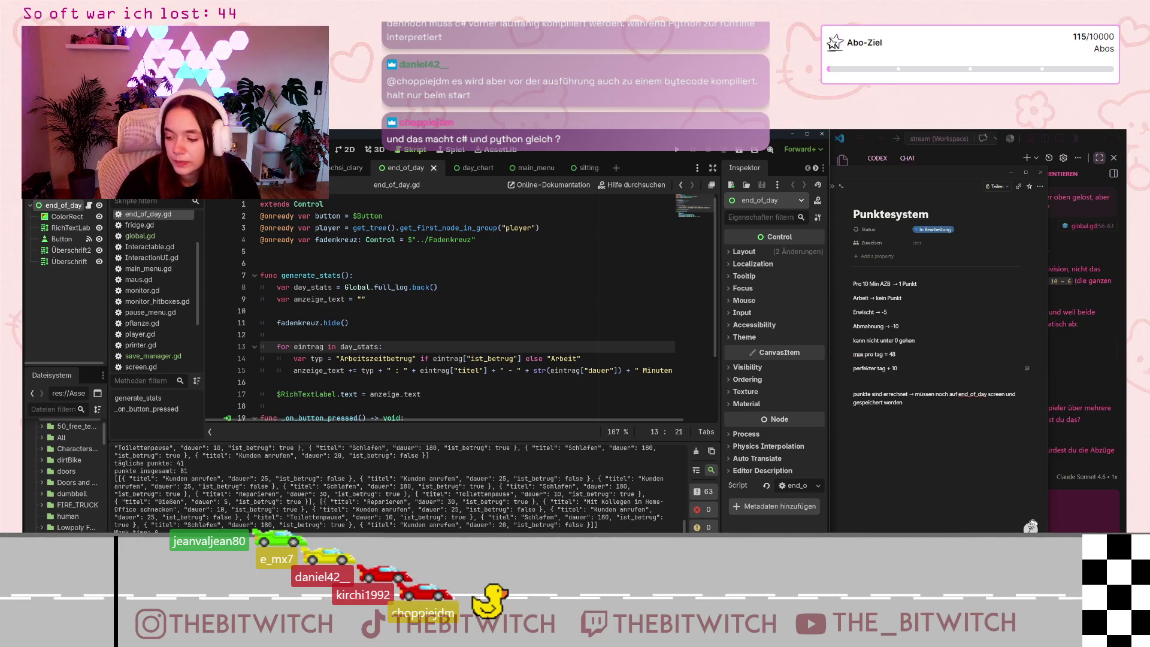
pyautogui.scroll(-3, 449, 359)
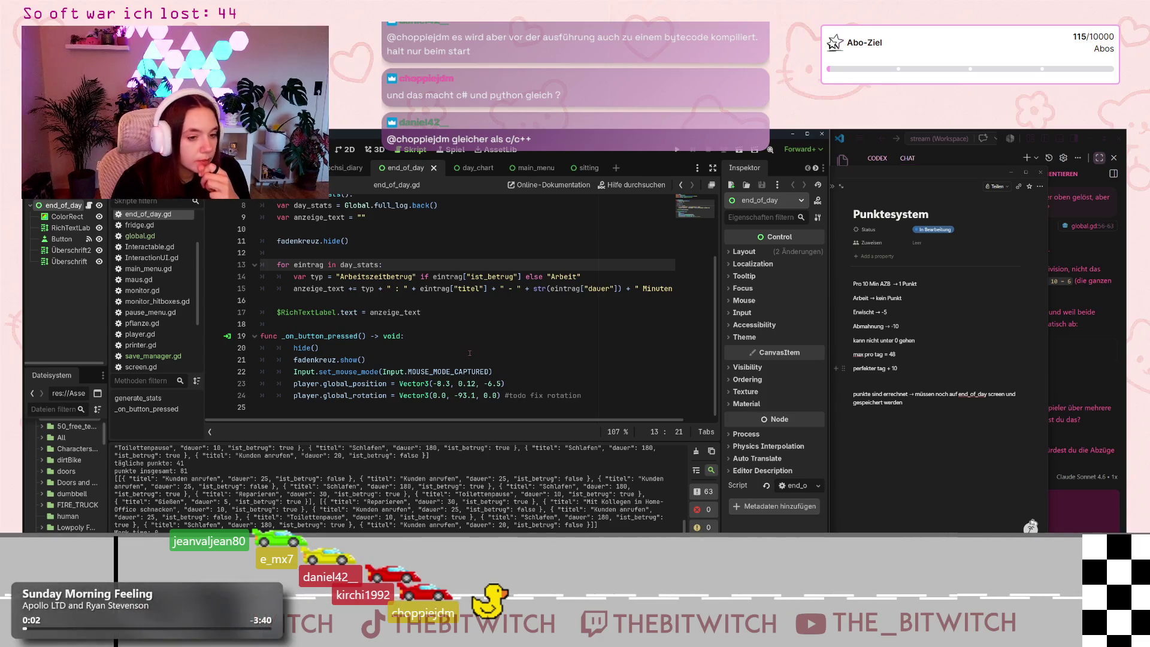
pyautogui.click(517, 395)
pyautogui.press('End')
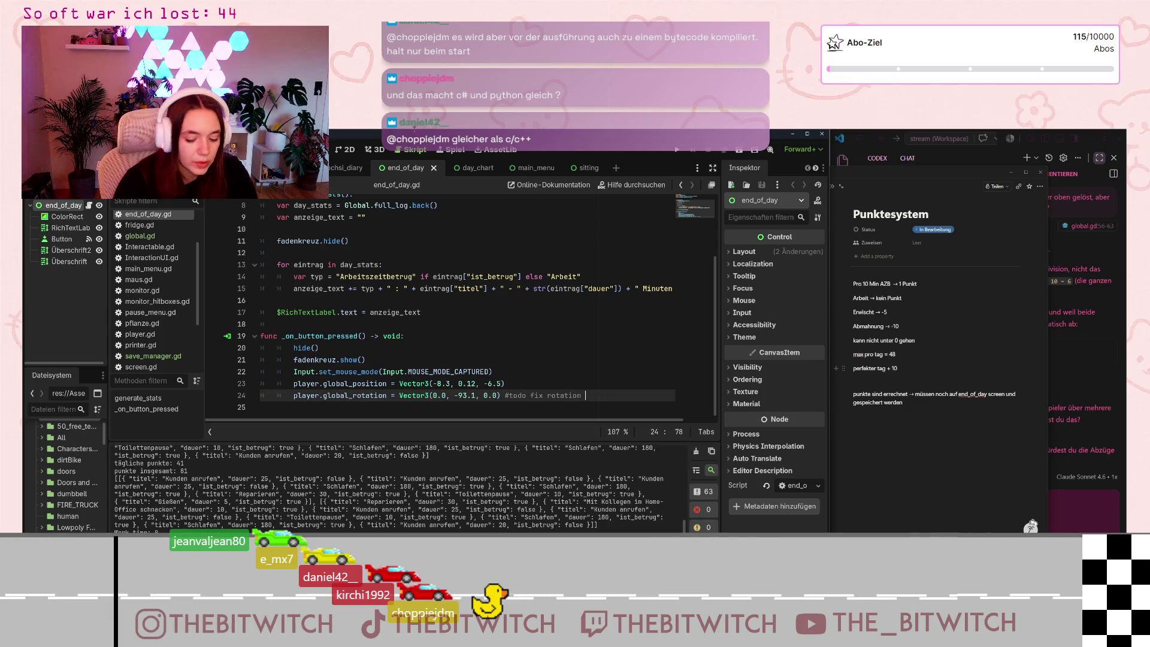
pyautogui.write('-> v22')
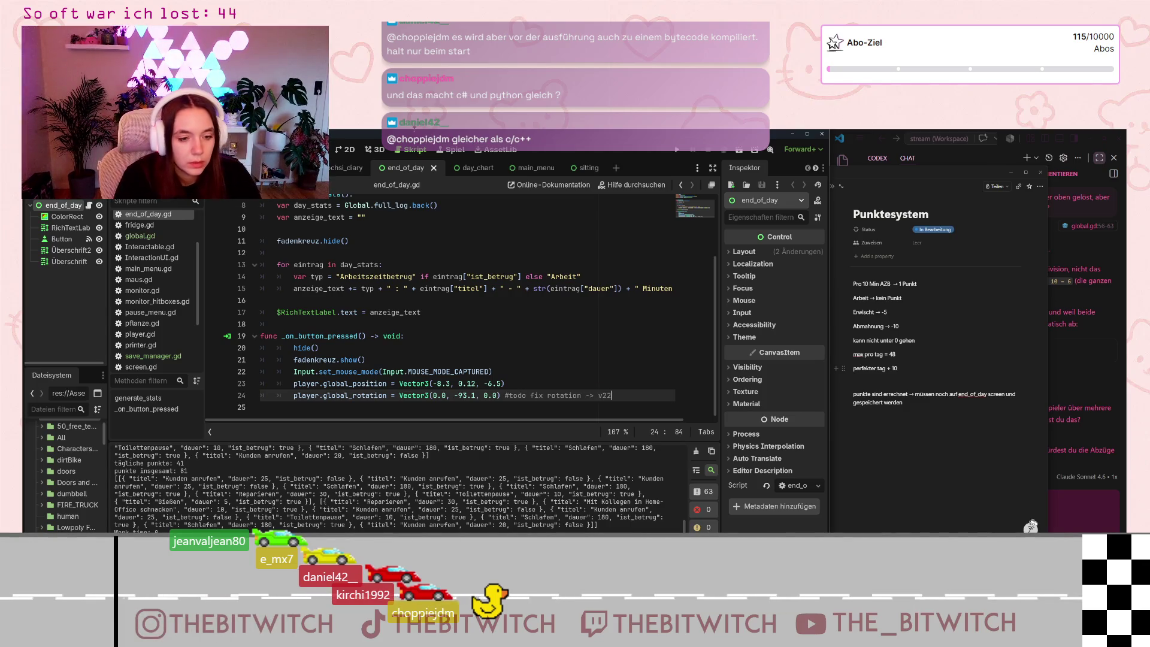
pyautogui.press('BackSpace')
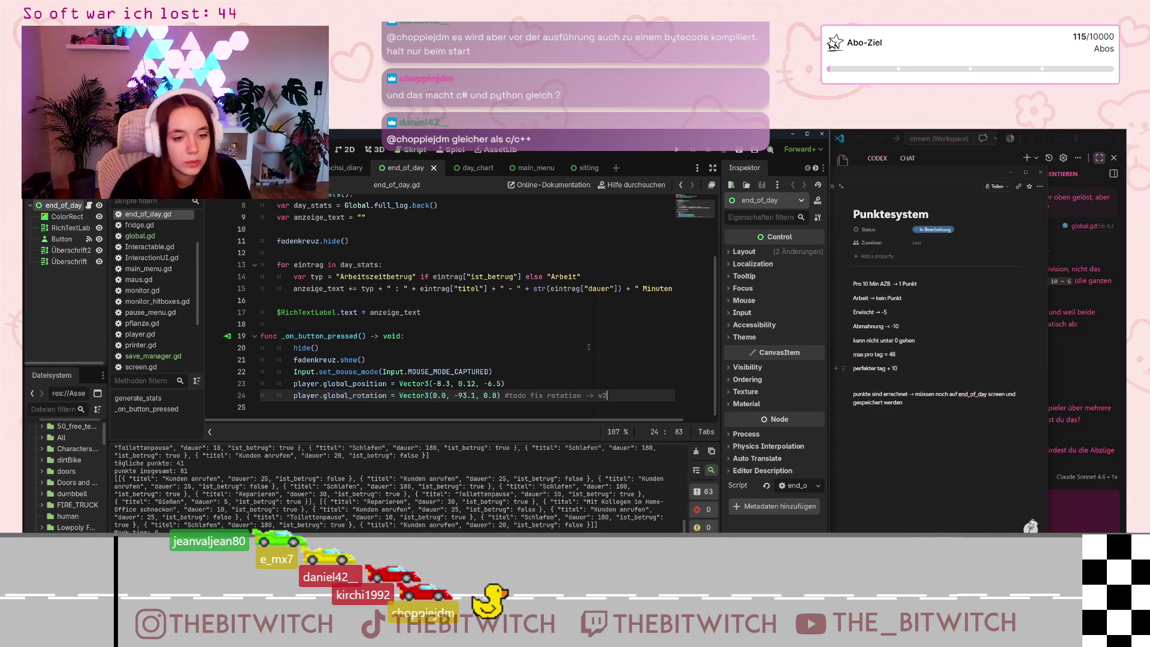
pyautogui.click(588, 347)
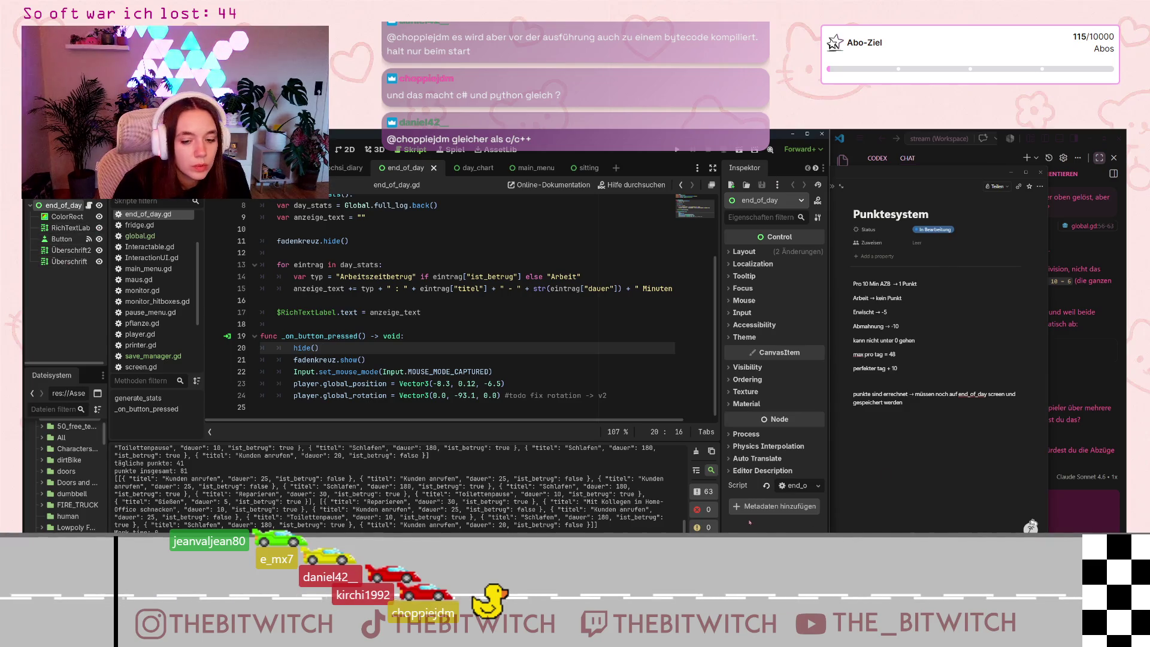
pyautogui.press('F5')
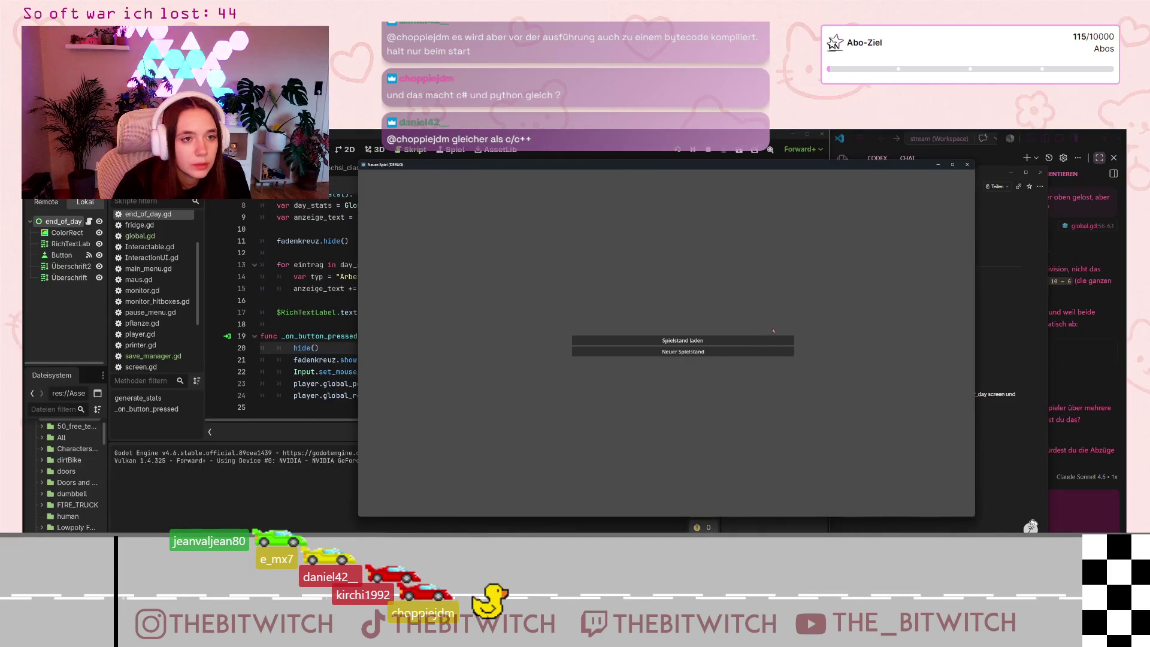
# - Start a new save and sleep on the sofa through two days (48 daily, 96 total points), then return to the script
pyautogui.click(707, 360)
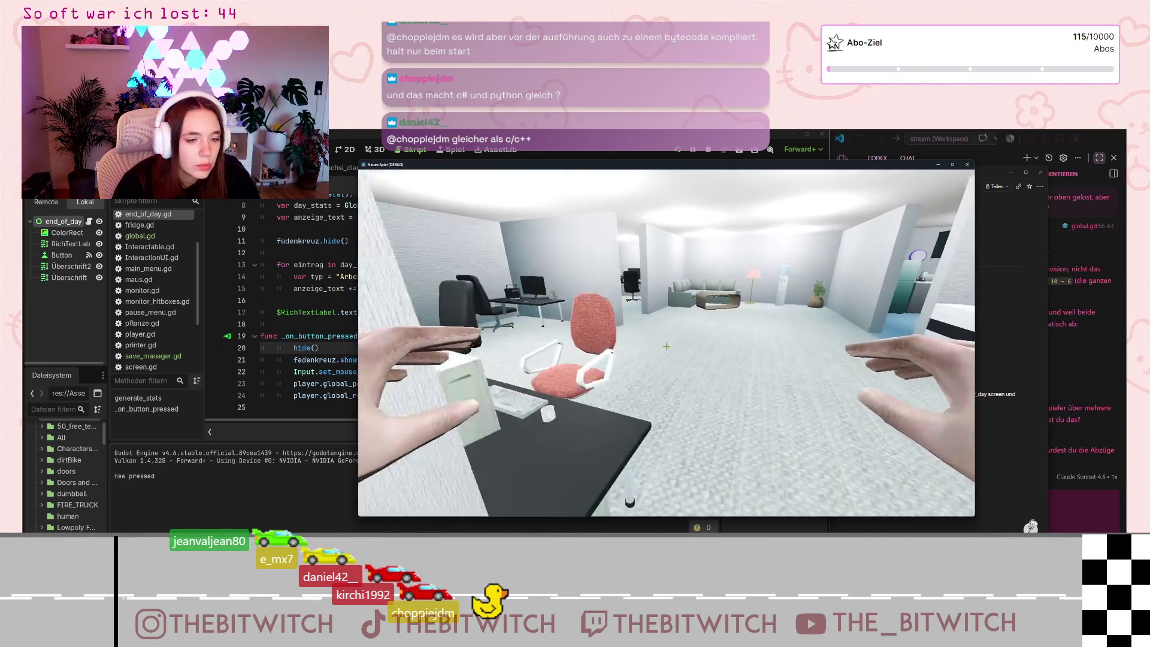
pyautogui.press('w')
pyautogui.press('w')
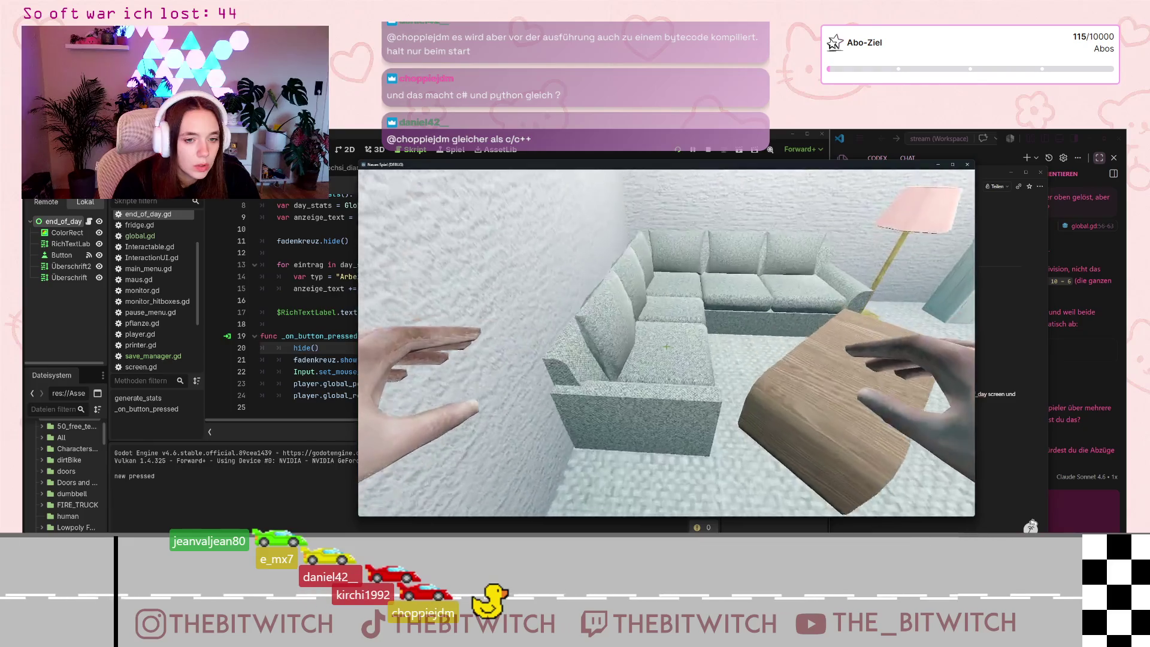
pyautogui.press('e')
pyautogui.press('e')
pyautogui.press('e')
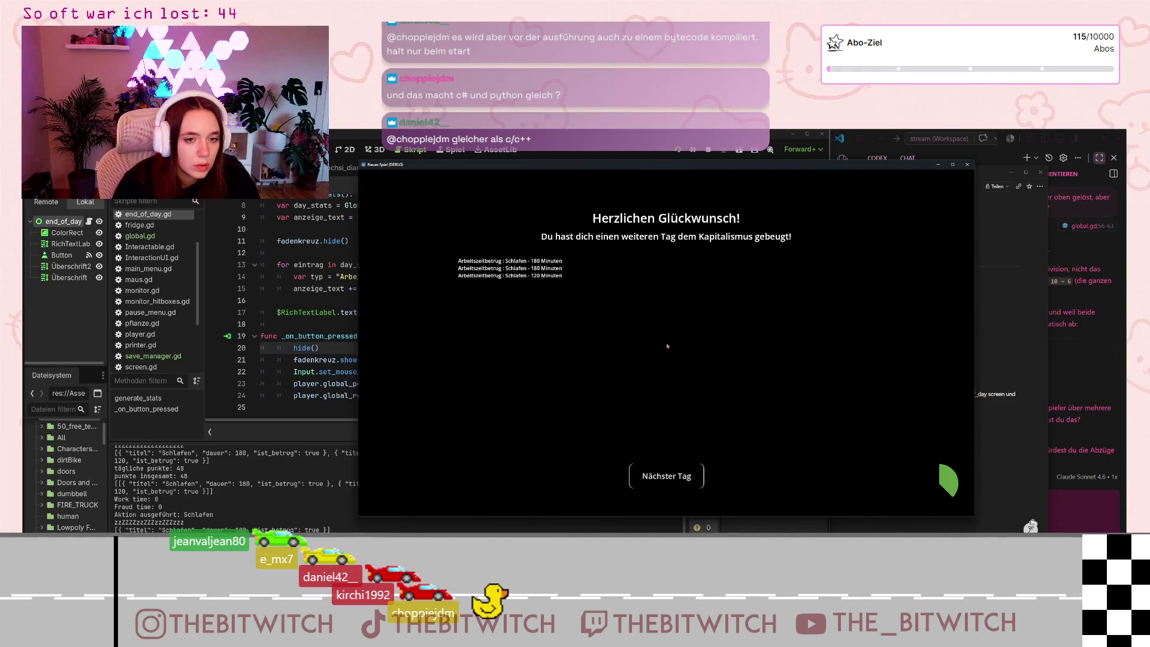
pyautogui.click(667, 476)
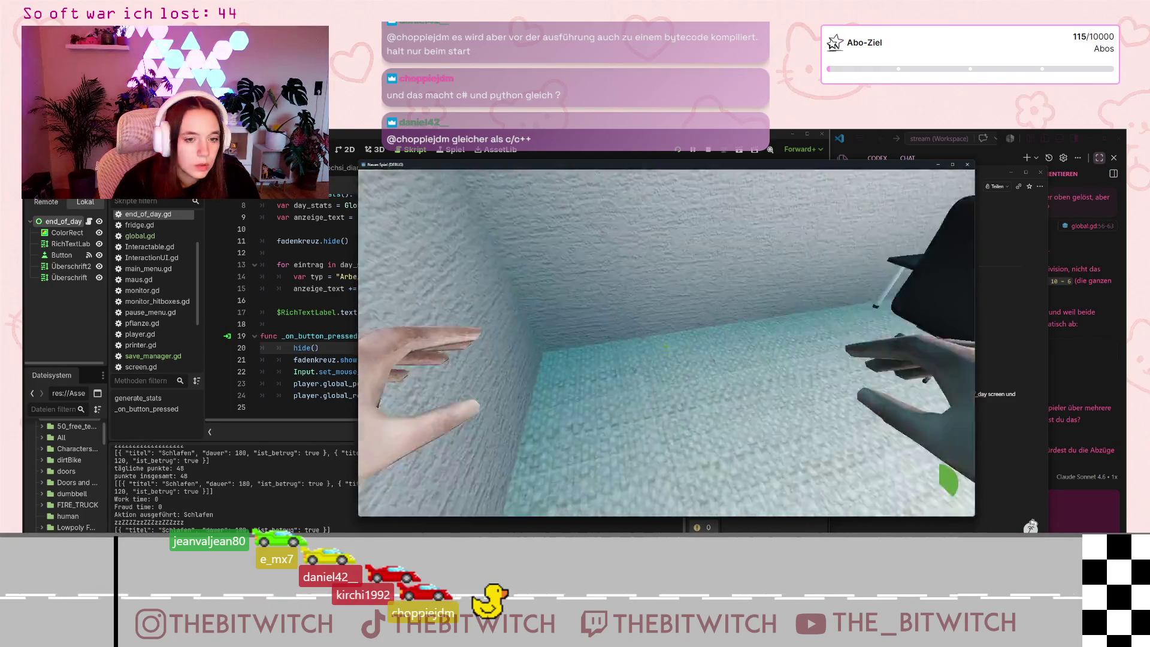
pyautogui.press('w')
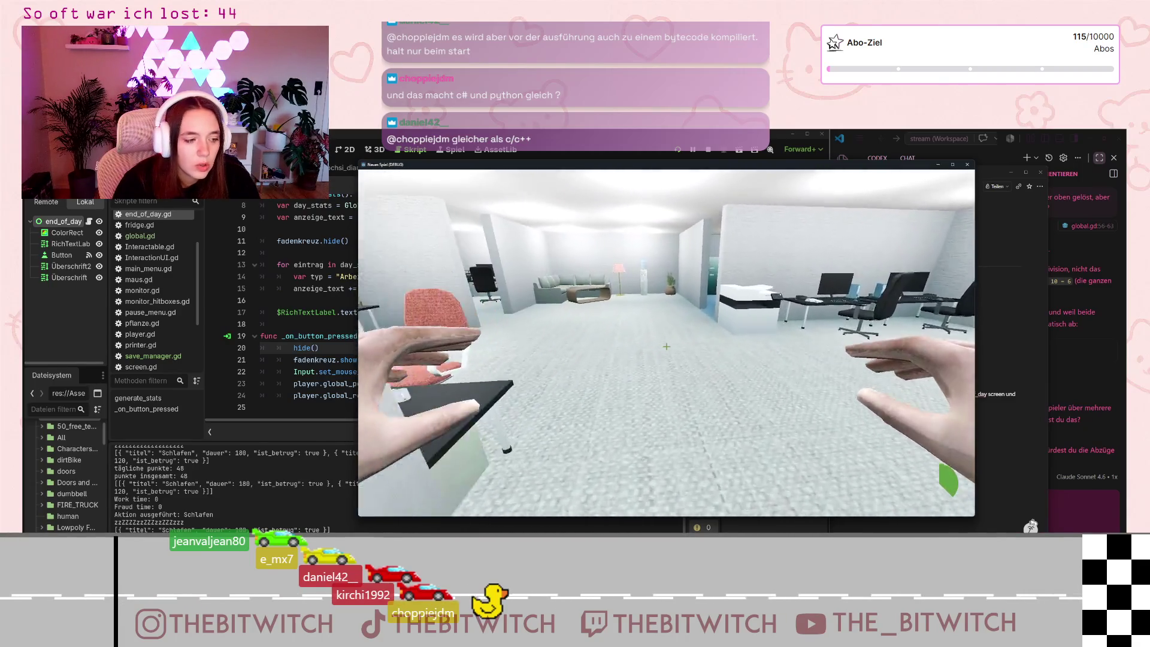
pyautogui.press('w')
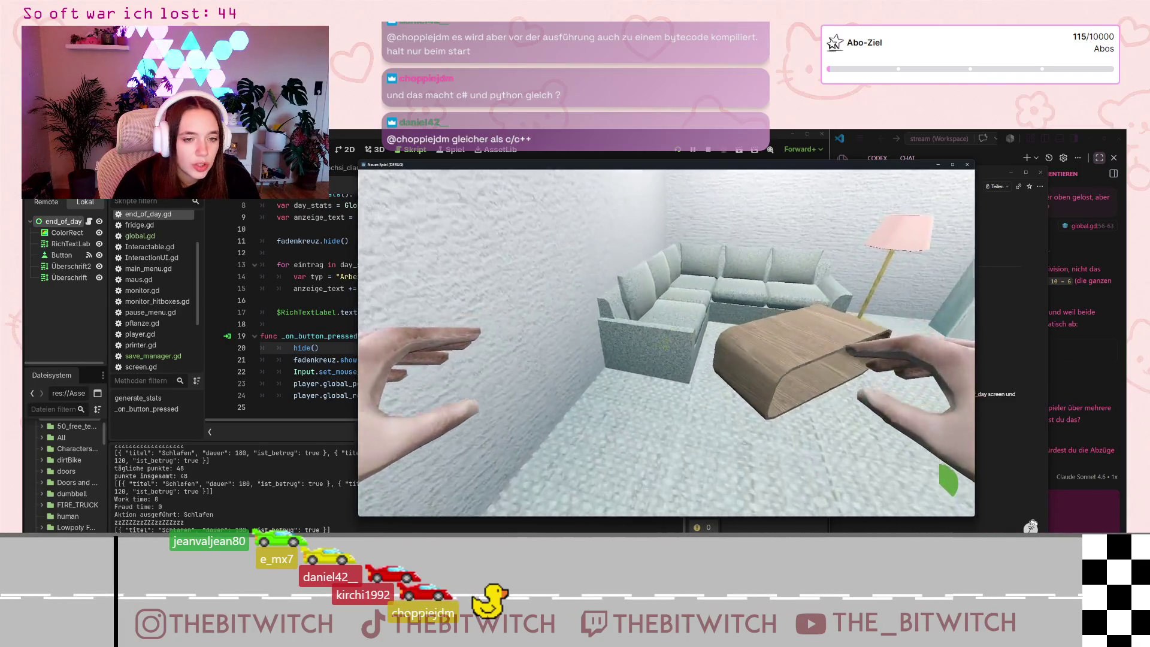
pyautogui.press('e')
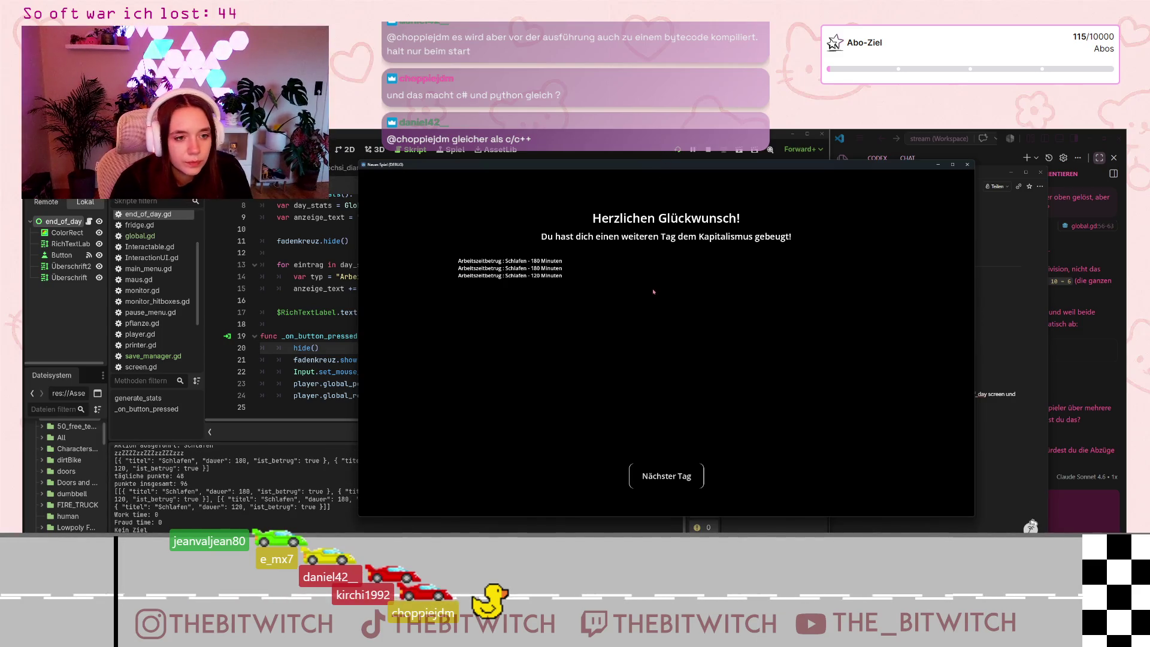
pyautogui.moveTo(659, 171); pyautogui.dragTo(733, 190)
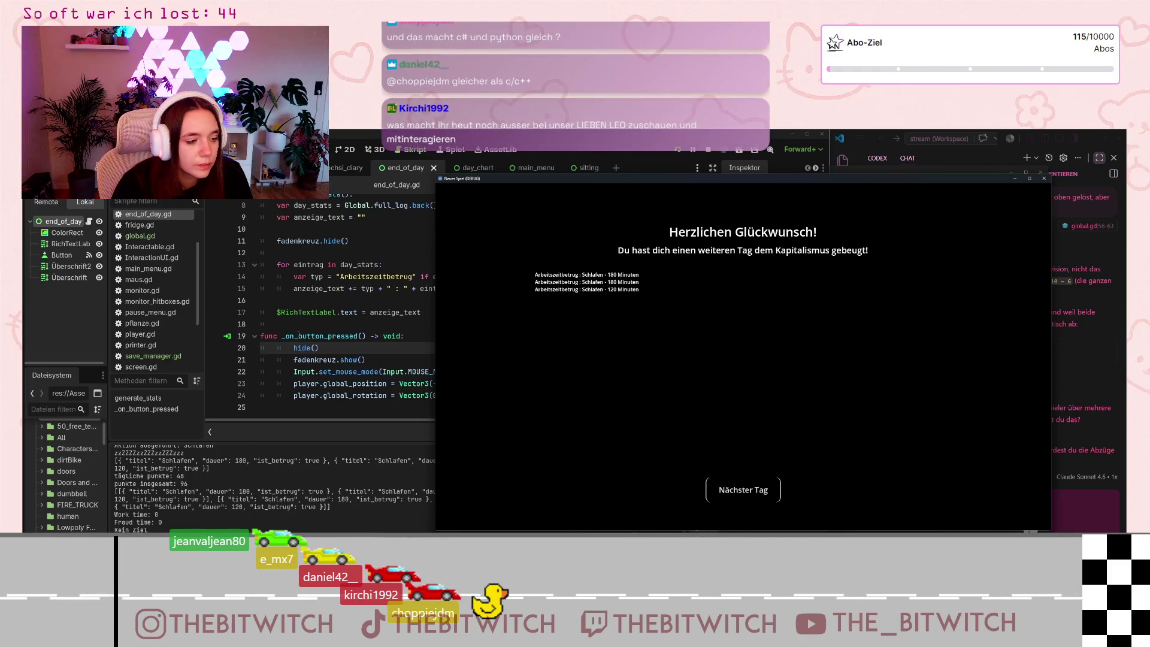
pyautogui.click(315, 335)
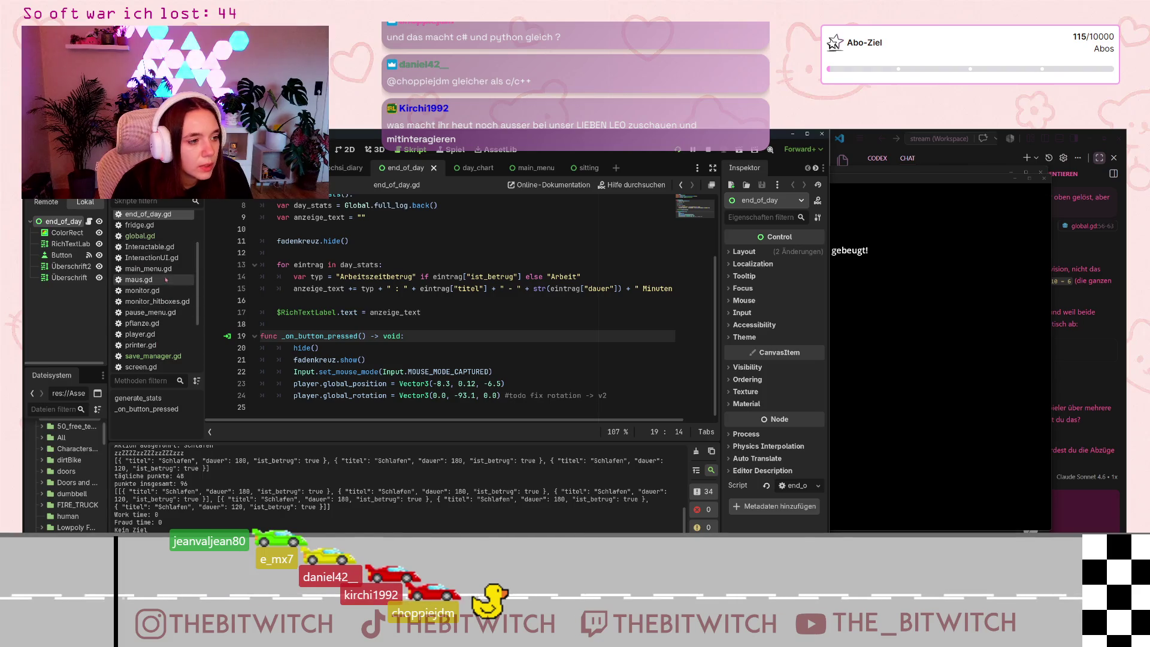
# - Open global.gd and scroll through changeday() to the perfect-day bonus on line 65
pyautogui.click(140, 236)
pyautogui.scroll(-10, 273, 355)
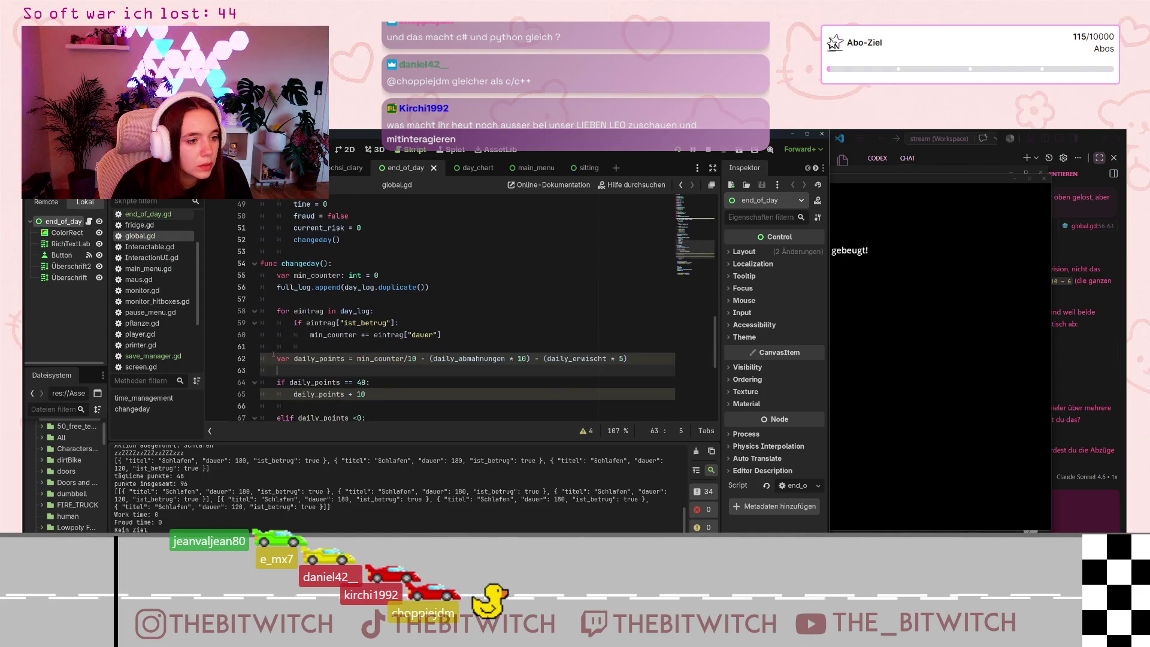
pyautogui.scroll(-1, 322, 375)
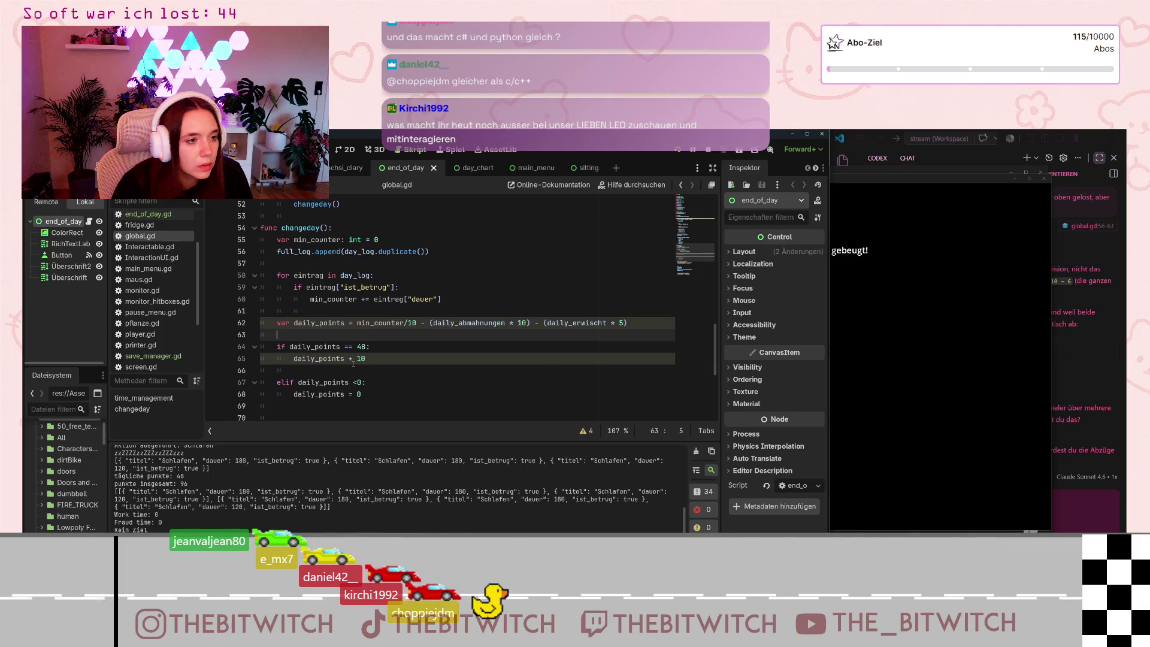
pyautogui.scroll(-3, 480, 350)
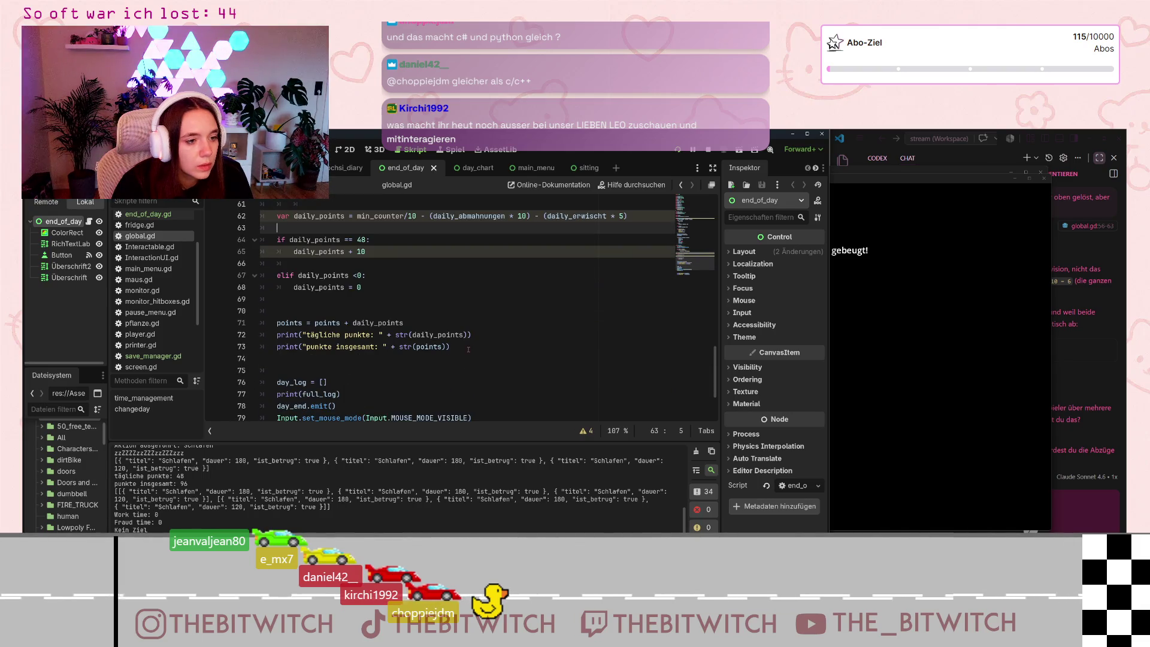
pyautogui.scroll(1, 466, 354)
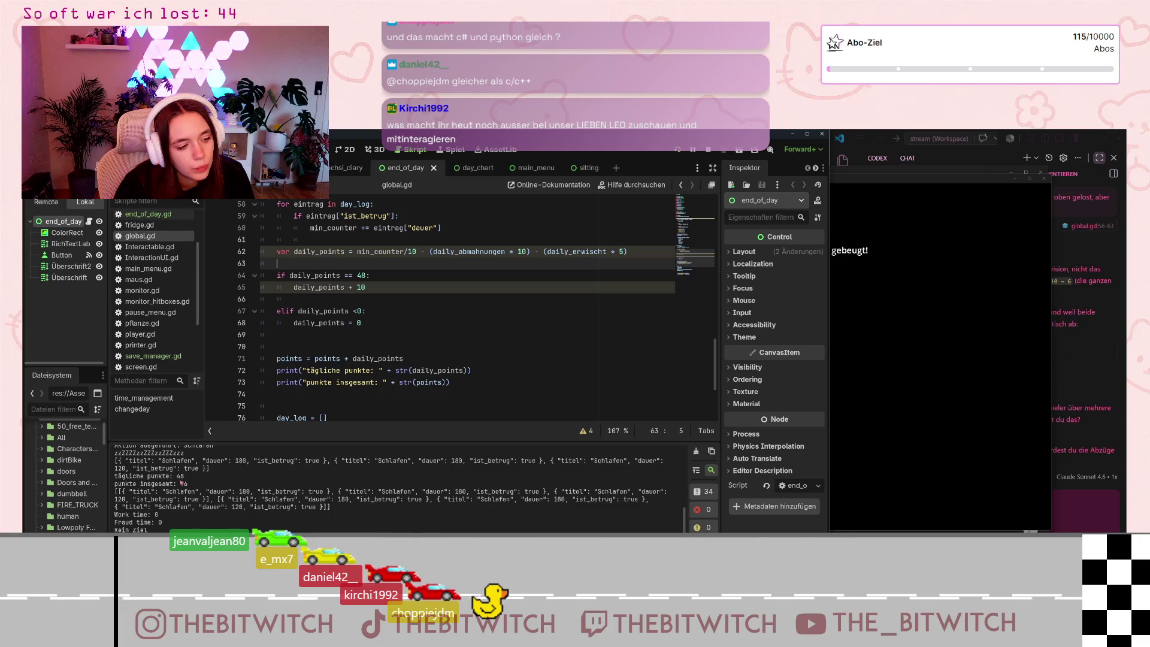
pyautogui.scroll(1, 183, 483)
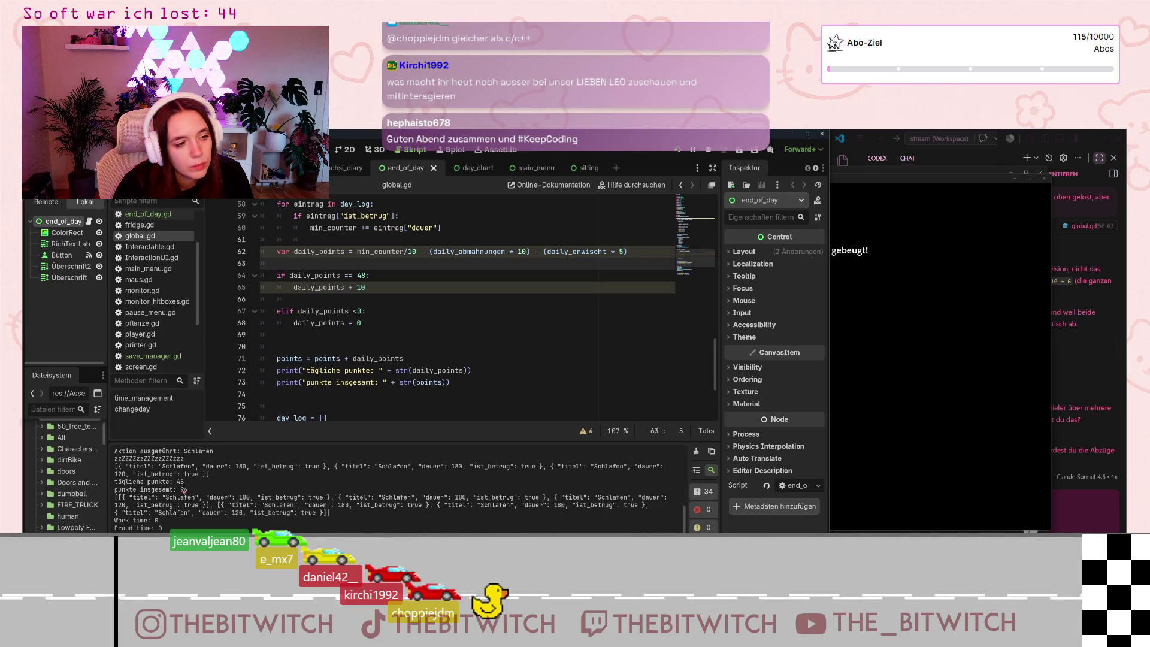
pyautogui.click(347, 288)
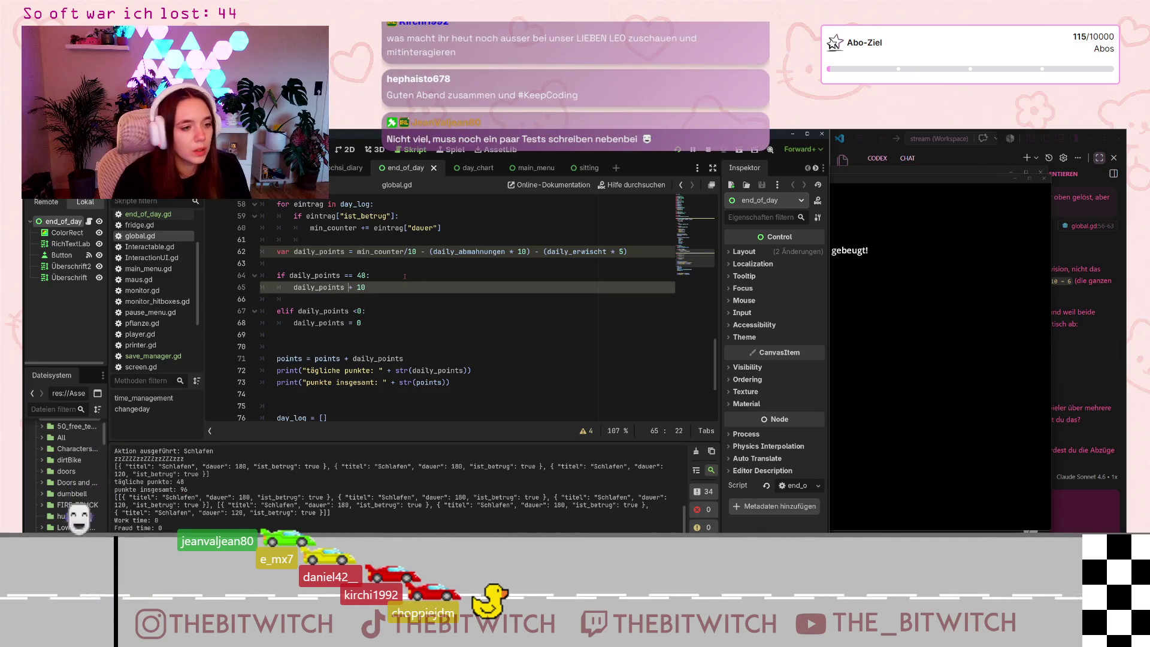
# - Rewrite line 65 as daily_points = daily_points + 10 and save global.gd
pyautogui.click(294, 287)
pyautogui.write('d')
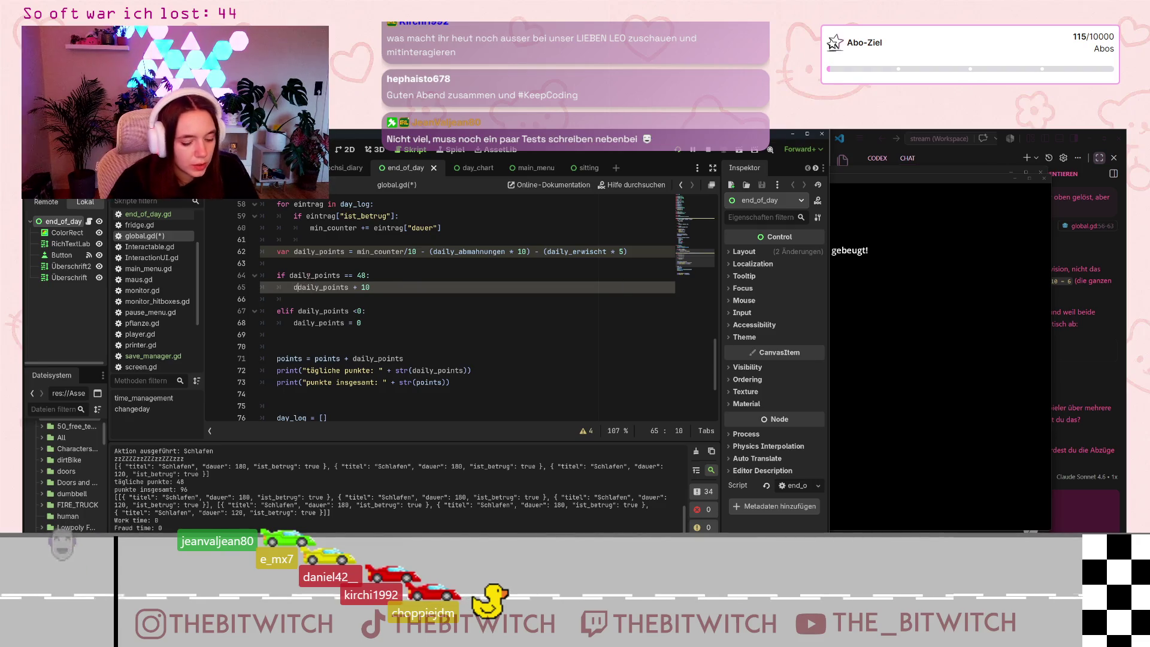
pyautogui.write('aily_poi')
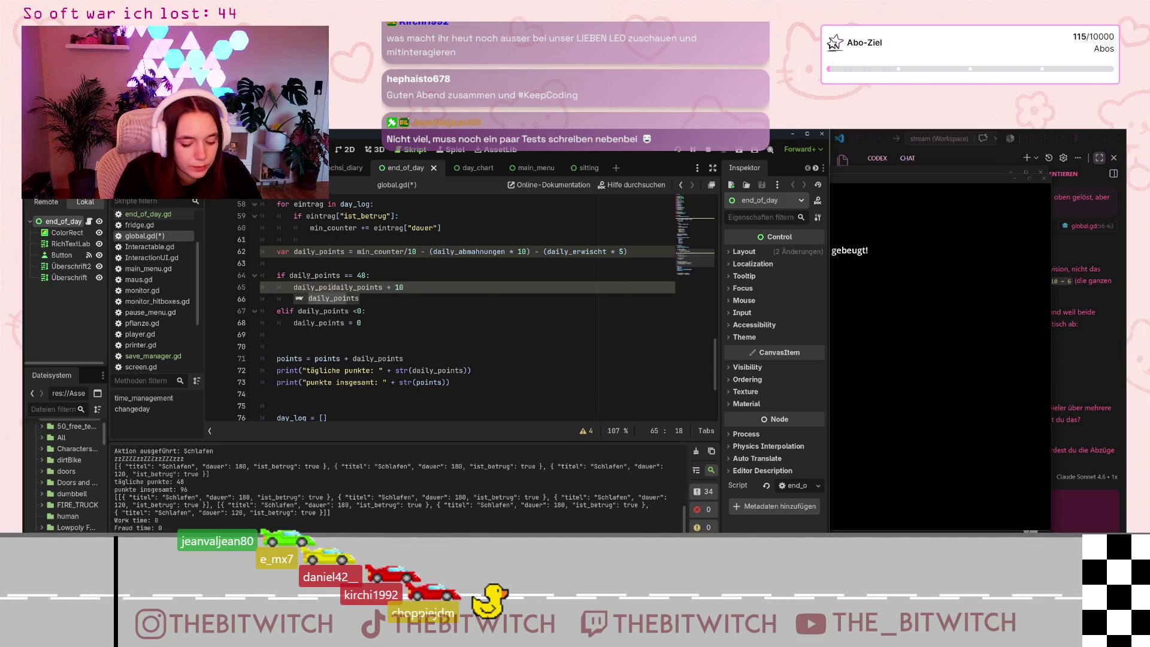
pyautogui.write('nts ')
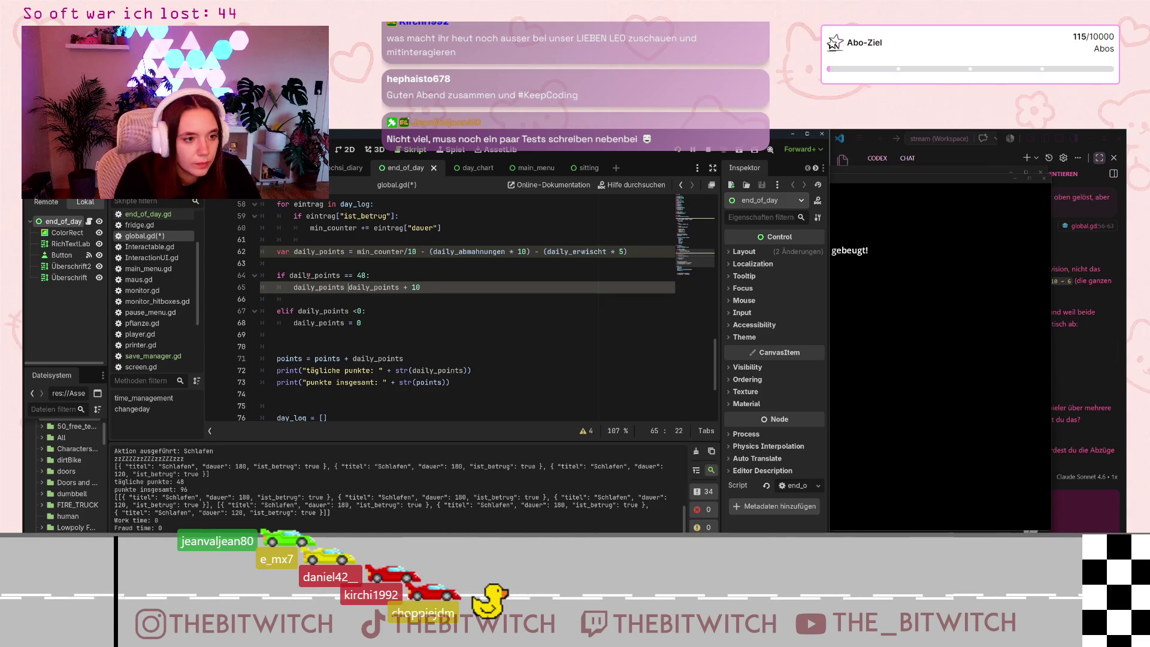
pyautogui.write('=')
pyautogui.click(331, 323)
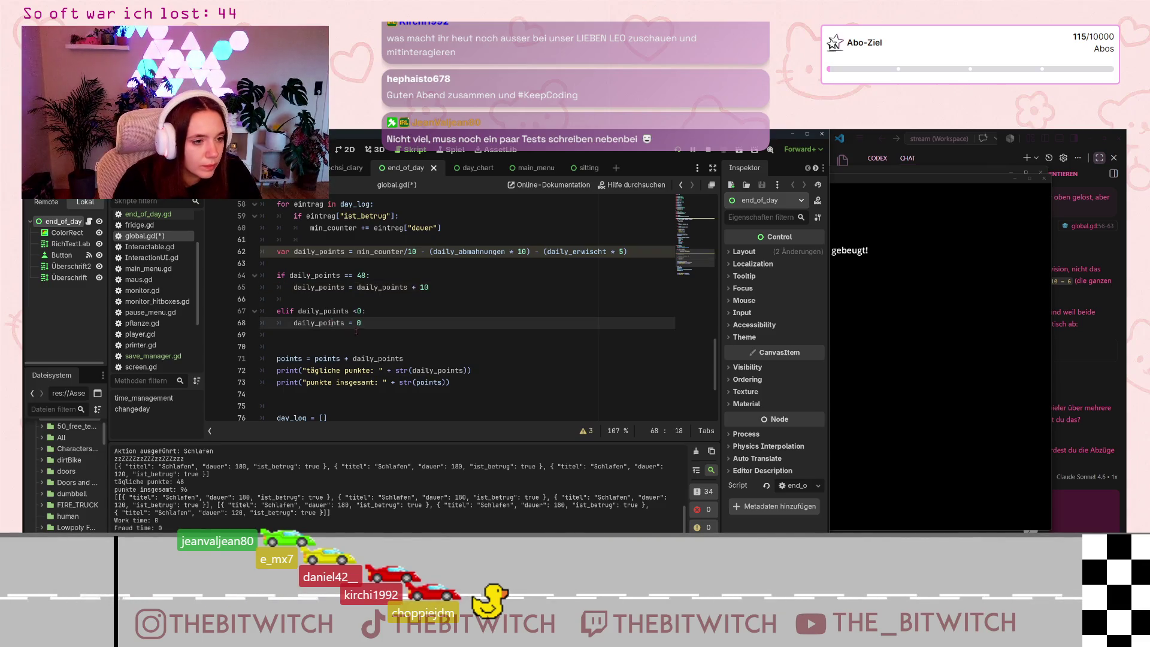
pyautogui.click(433, 297)
pyautogui.hotkey('ctrl', 's')
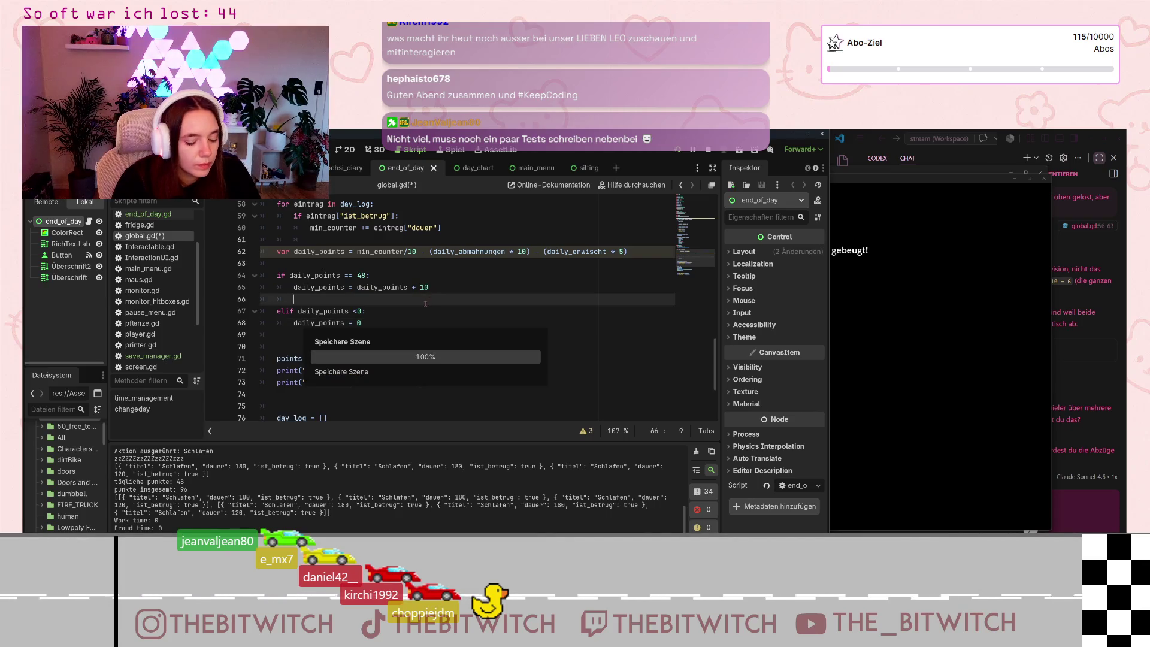
# - Stop the running game with F8 and go back to the points total line
pyautogui.click(1003, 354)
pyautogui.press('F8')
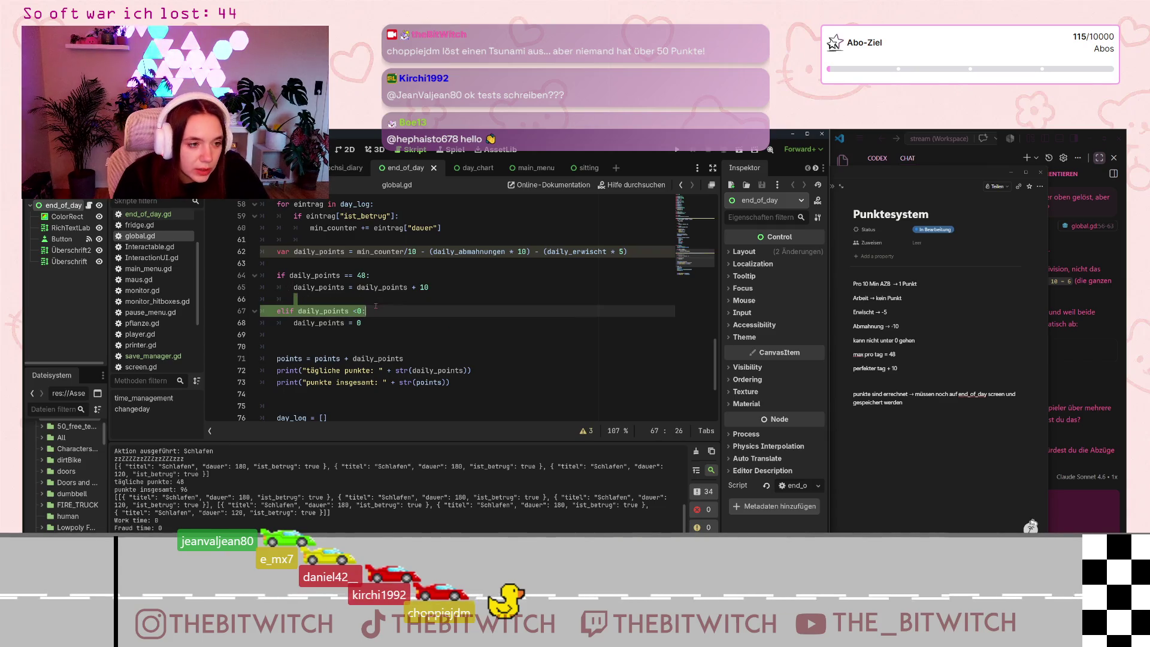
pyautogui.click(393, 358)
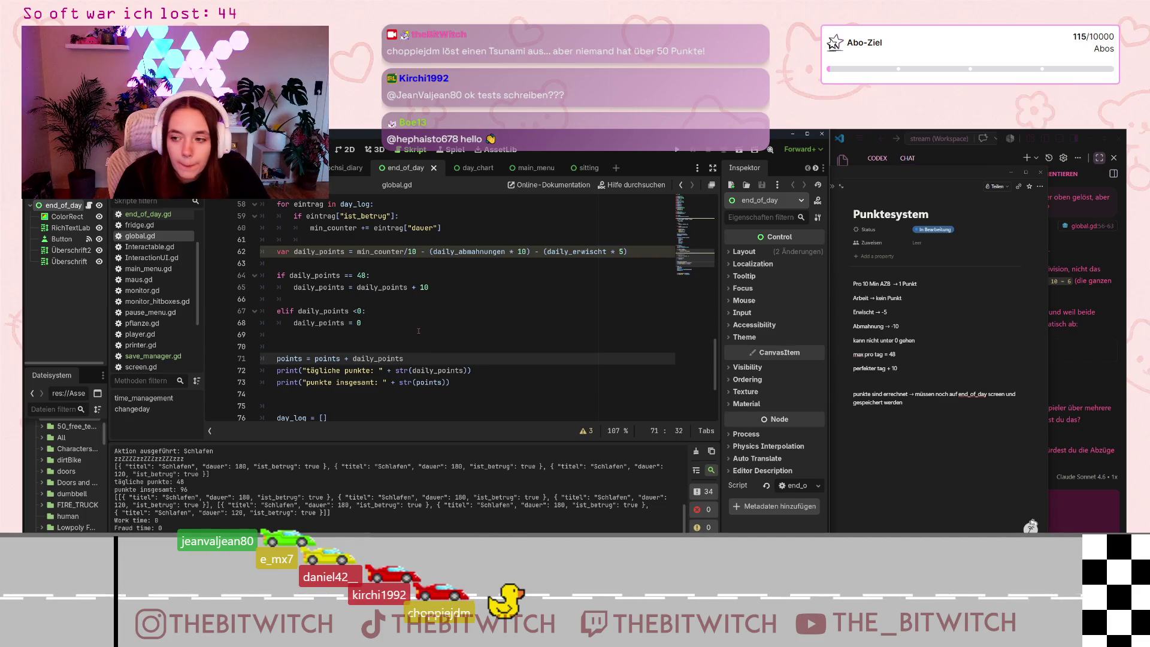
pyautogui.scroll(-3, 419, 331)
pyautogui.scroll(-1, 354, 306)
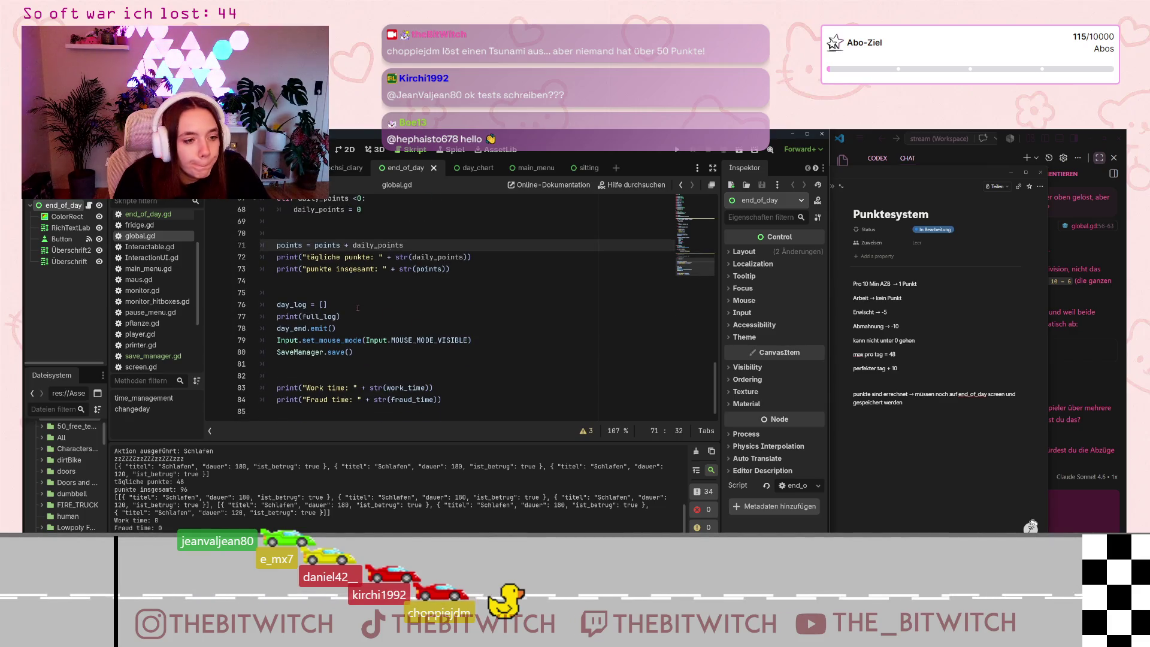
pyautogui.scroll(5, 392, 312)
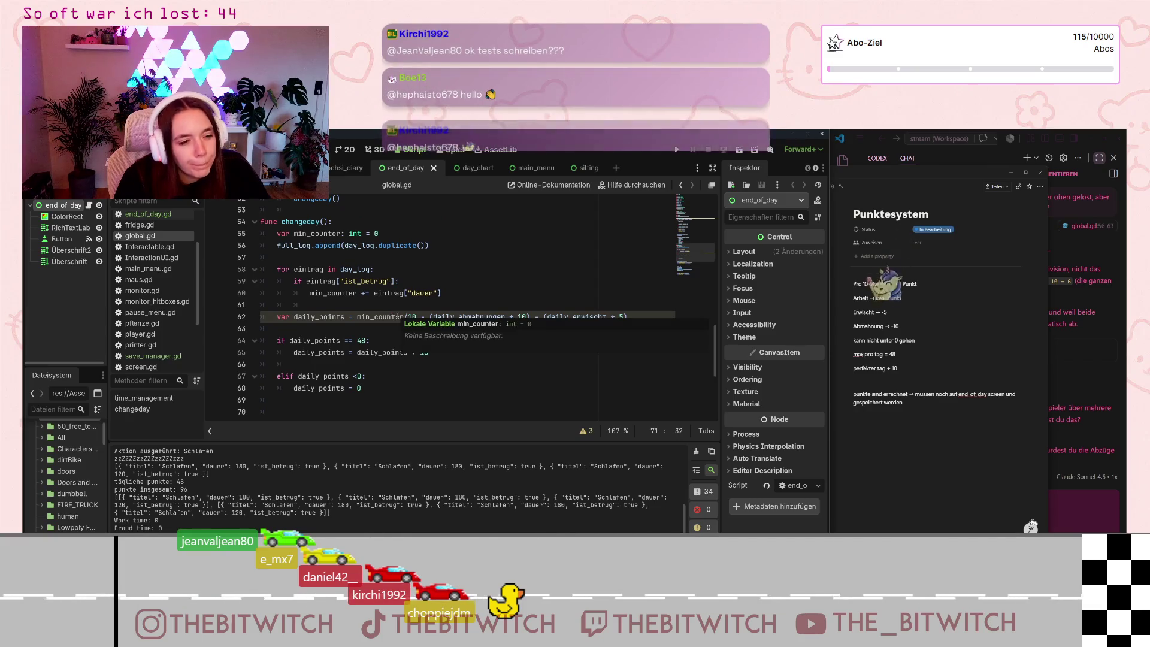
# - Run the project, start a new save and sleep on the sofa until the day ends with 58 points
pyautogui.click(368, 370)
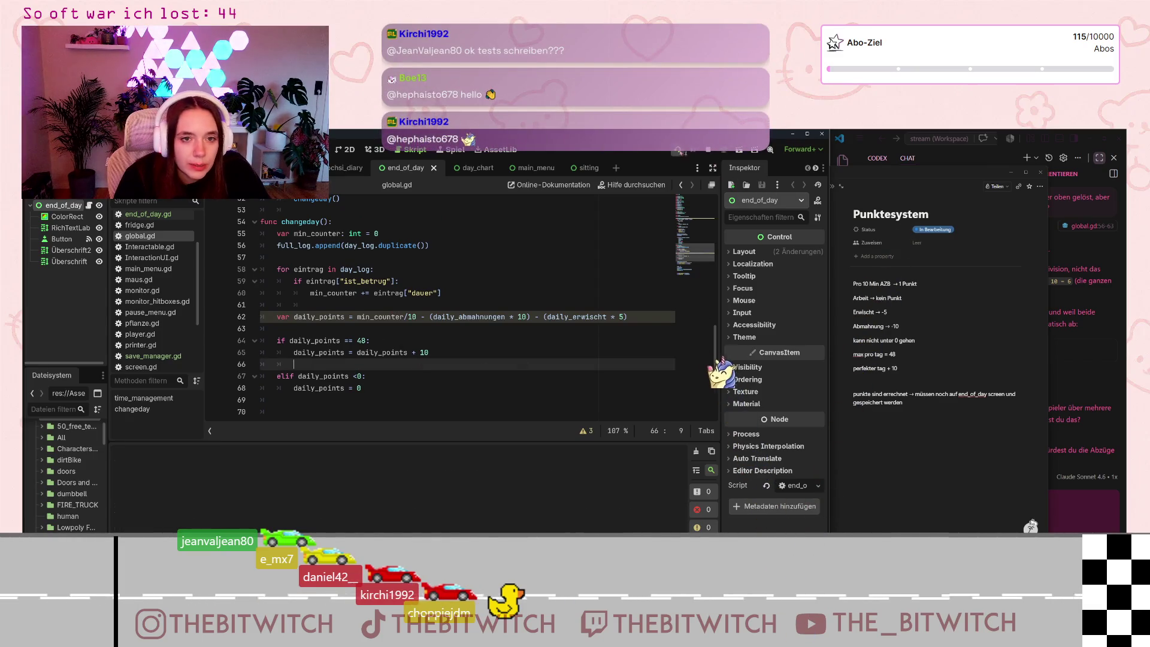
pyautogui.press('F5')
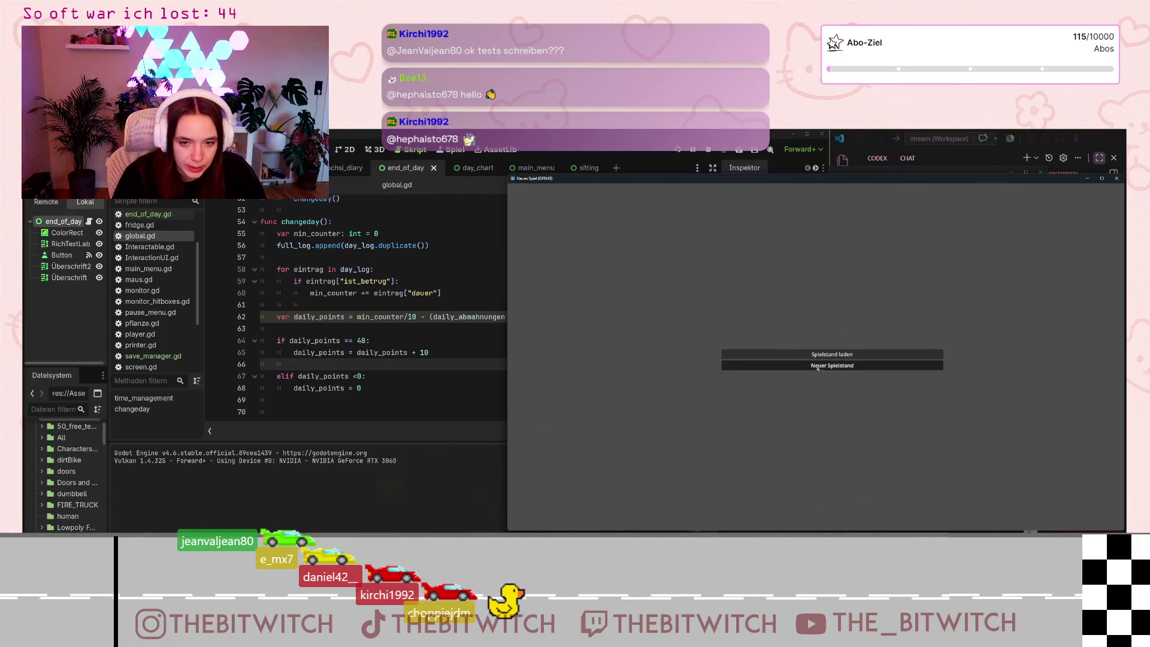
pyautogui.click(794, 366)
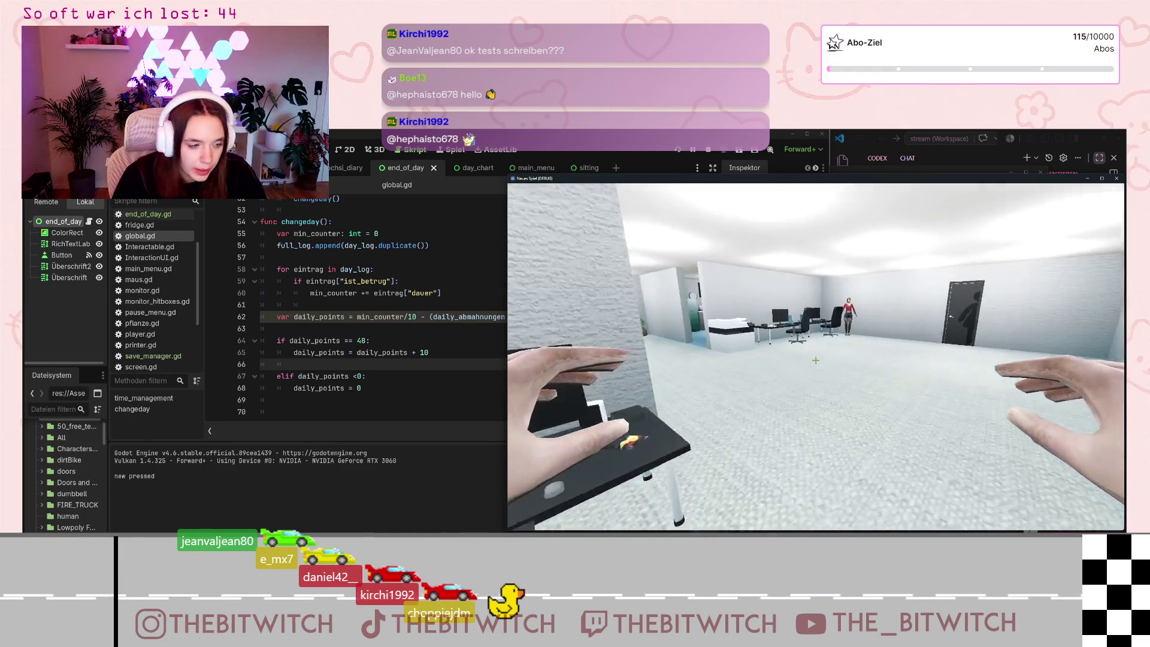
pyautogui.press('w')
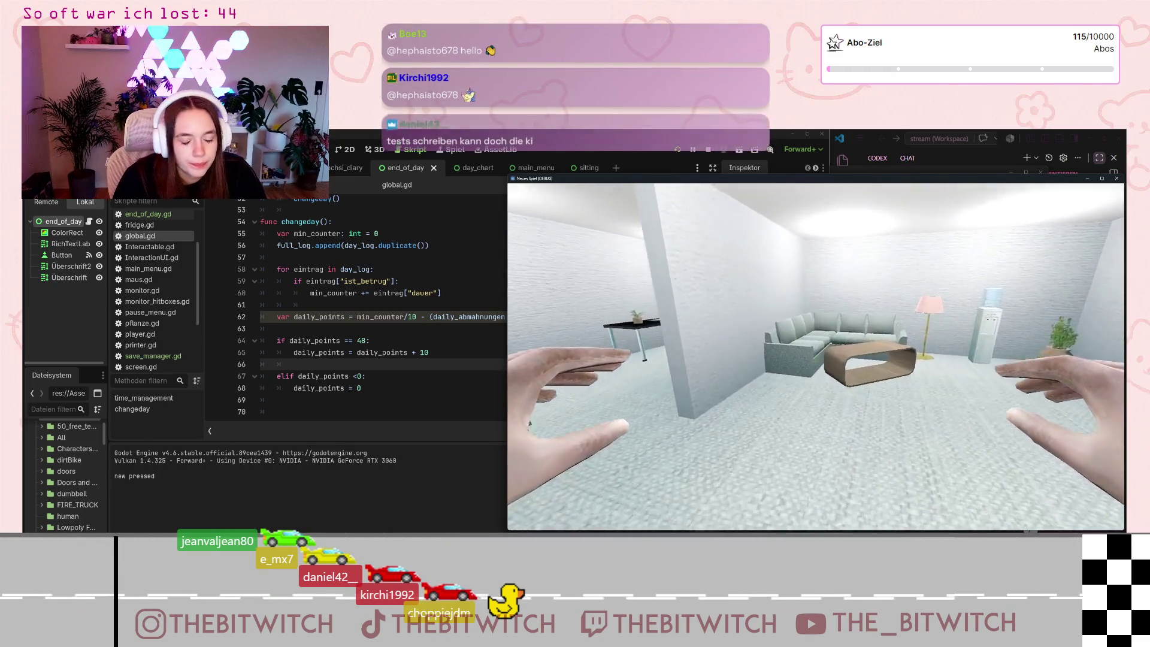
pyautogui.press('e')
pyautogui.press('e')
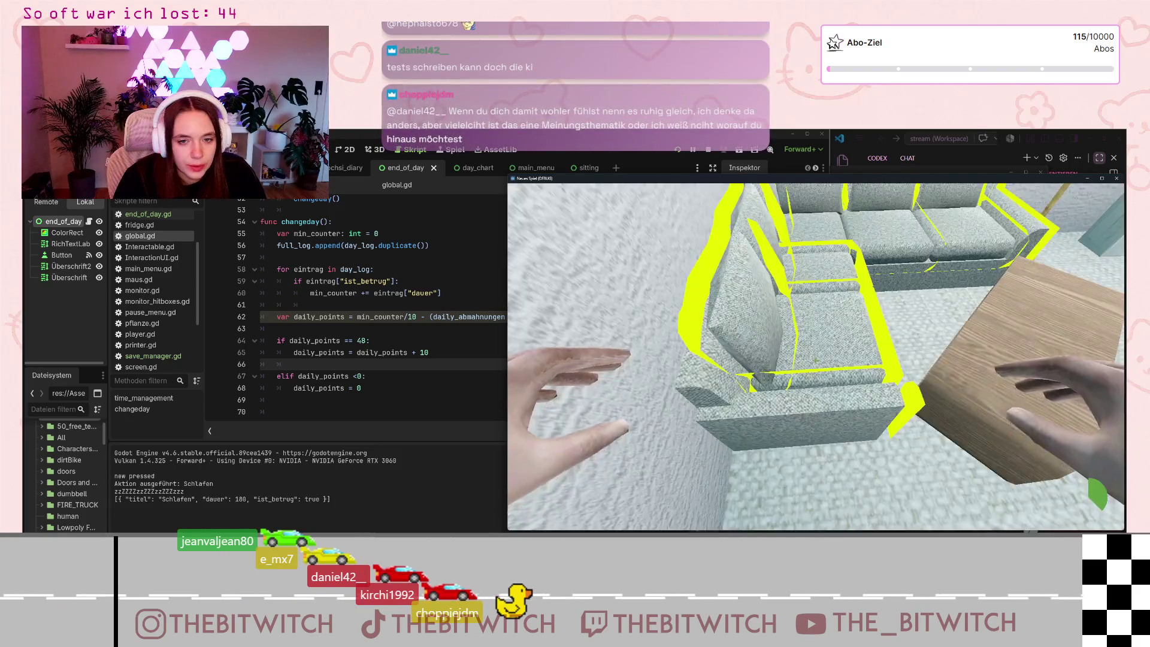
pyautogui.press('e')
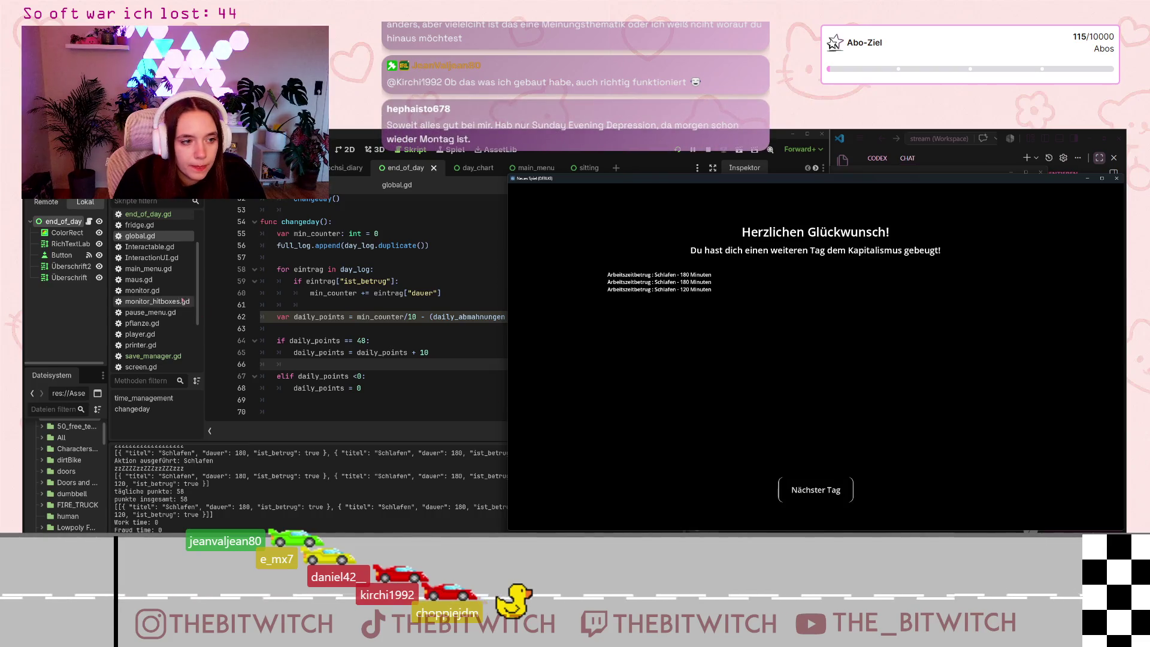
pyautogui.click(365, 341)
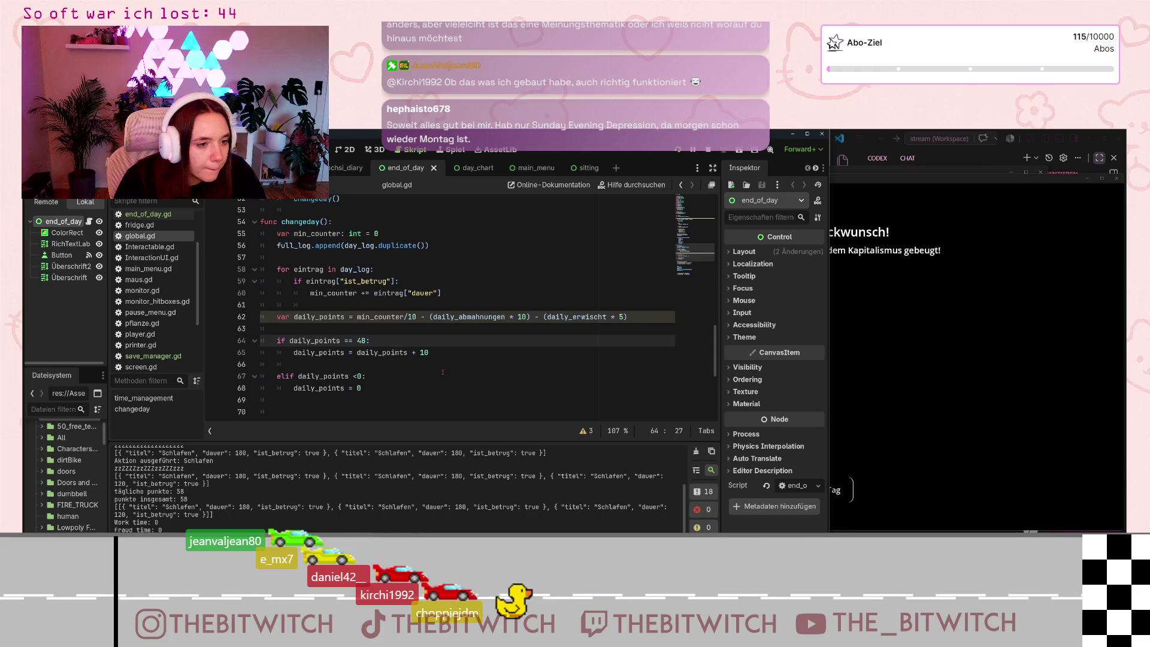
# - Try adding a bonus line and a bonus_points declaration, then remove both again
pyautogui.press('Return')
pyautogui.write('var')
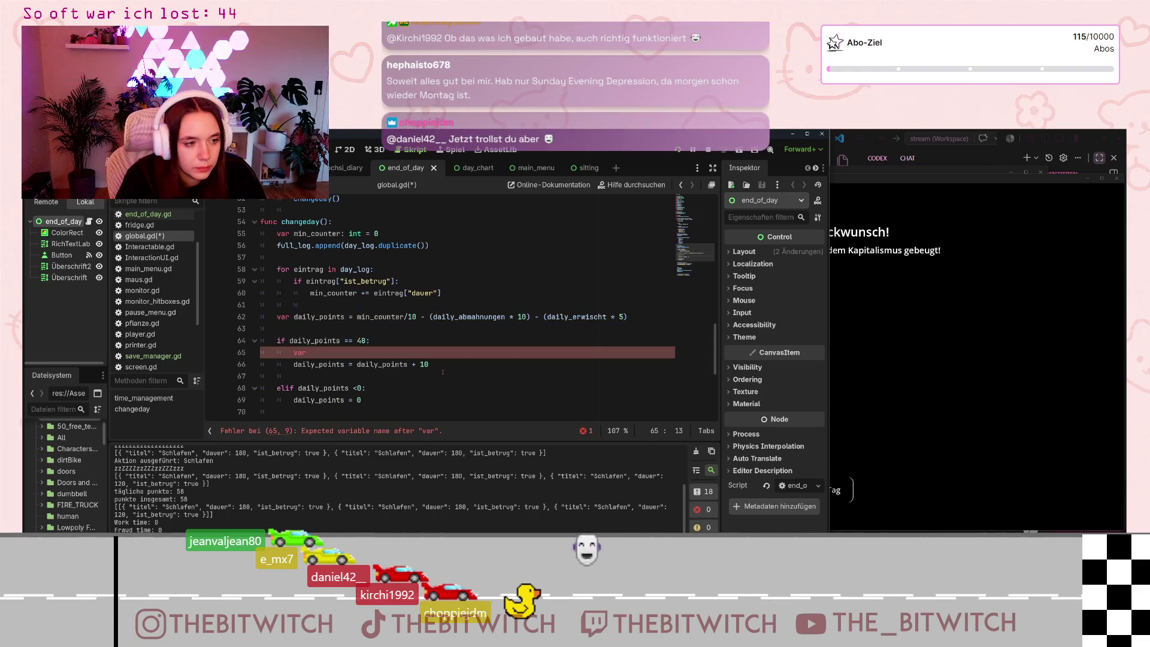
pyautogui.press('BackSpace')
pyautogui.press('BackSpace')
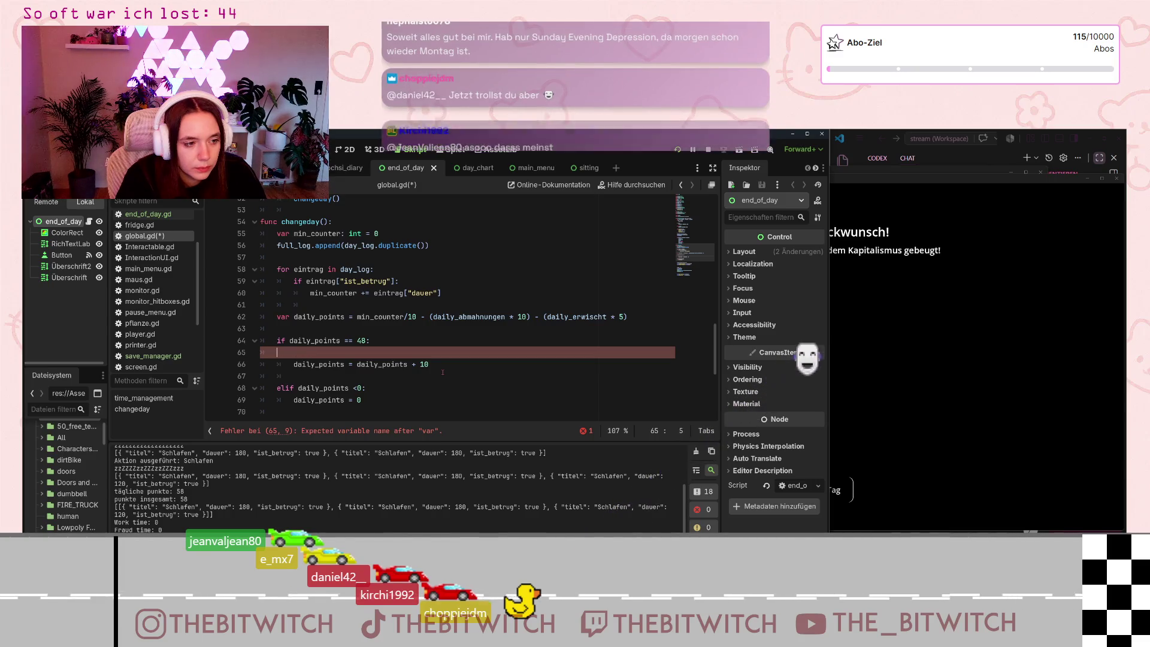
pyautogui.press('BackSpace')
pyautogui.press('BackSpace')
pyautogui.press('BackSpace')
pyautogui.scroll(14, 440, 318)
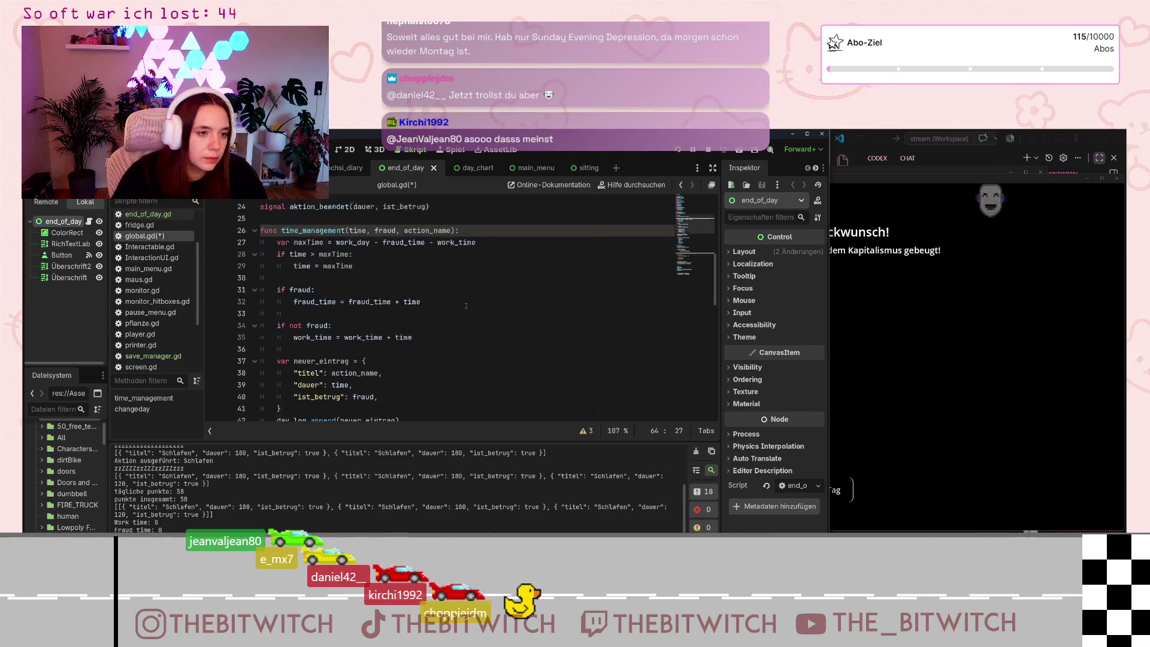
pyautogui.scroll(-1, 440, 318)
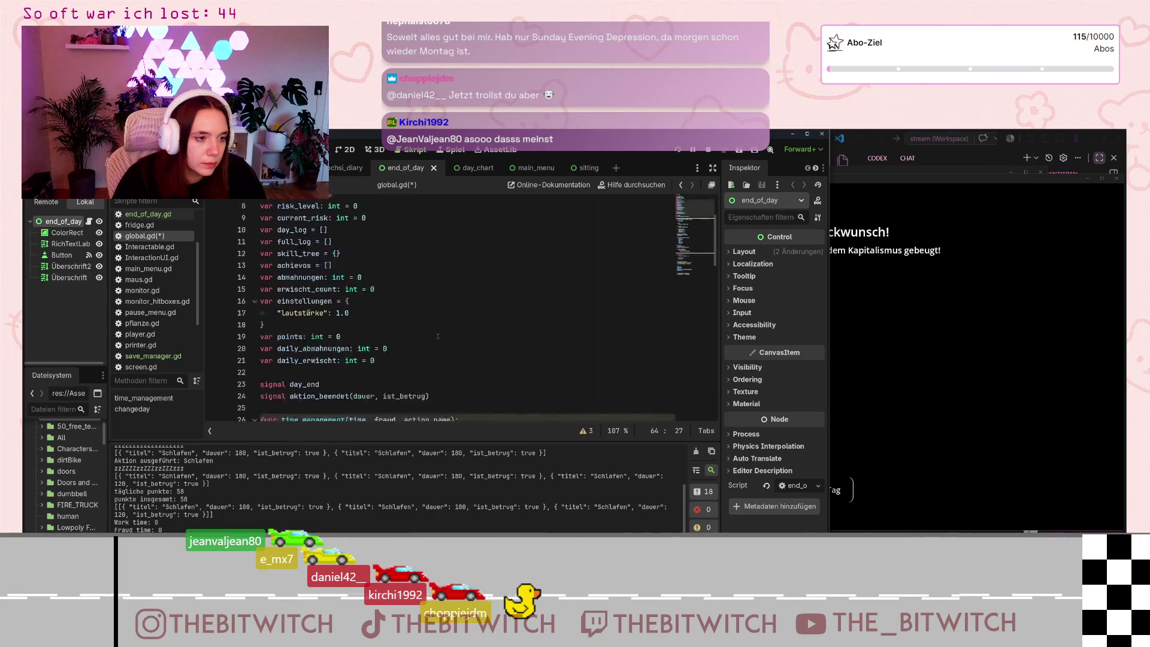
pyautogui.scroll(2, 440, 326)
pyautogui.click(456, 370)
pyautogui.write('var bonus_points')
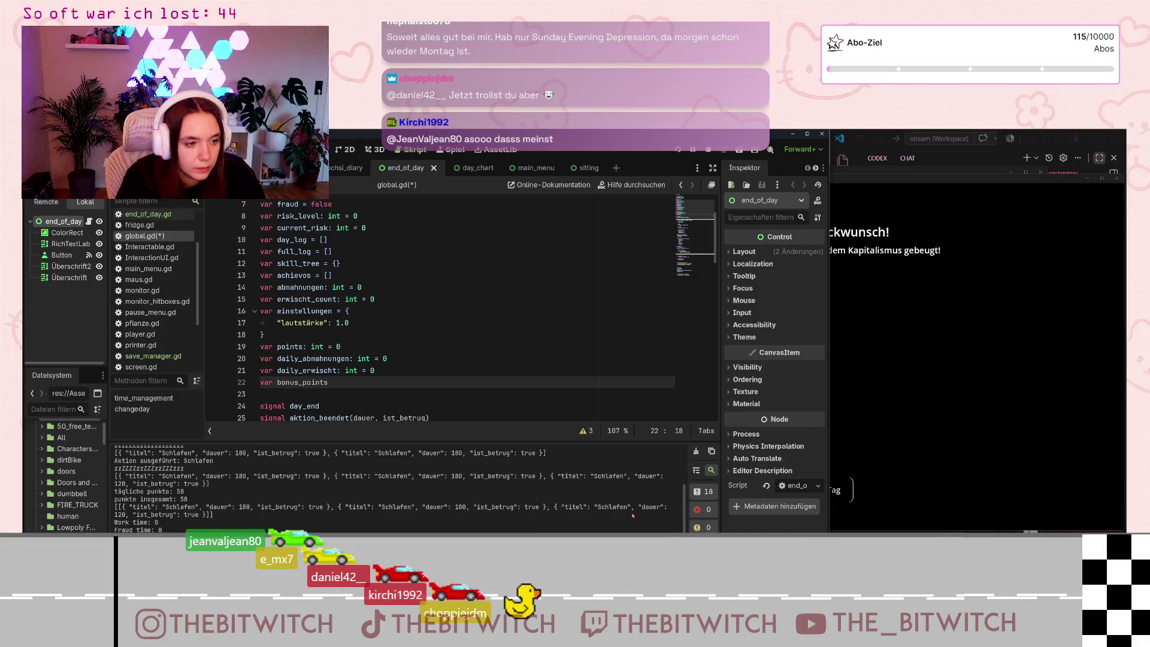
pyautogui.hotkey('ctrl', 'z')
pyautogui.scroll(-20, 460, 376)
pyautogui.scroll(3, 459, 376)
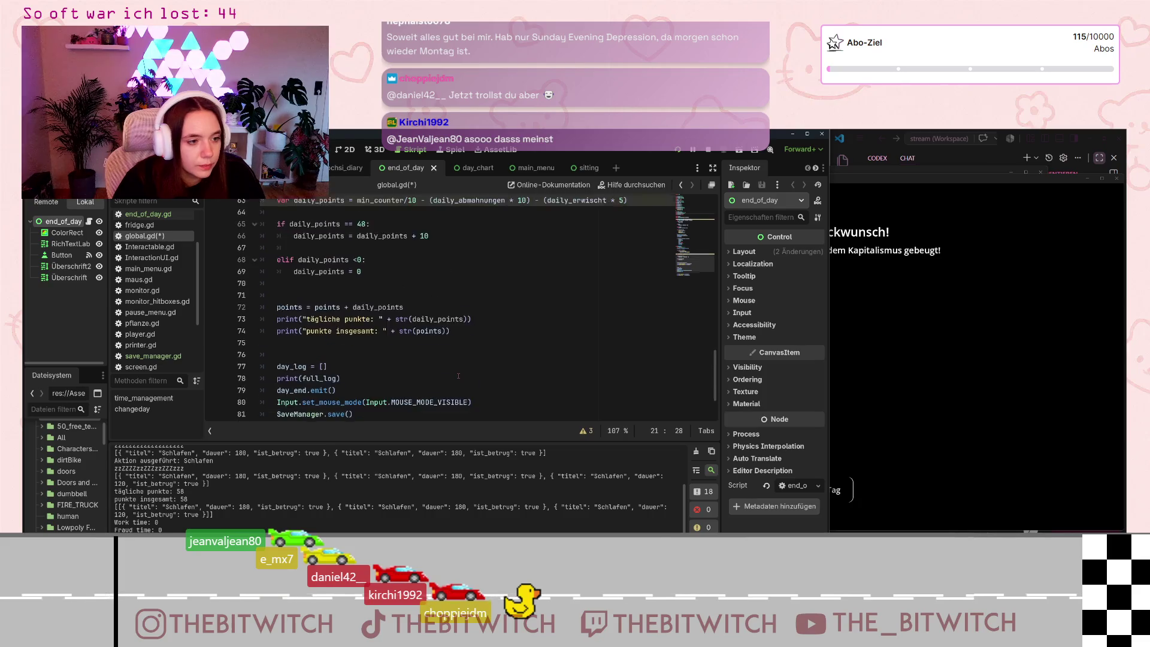
pyautogui.scroll(1, 473, 362)
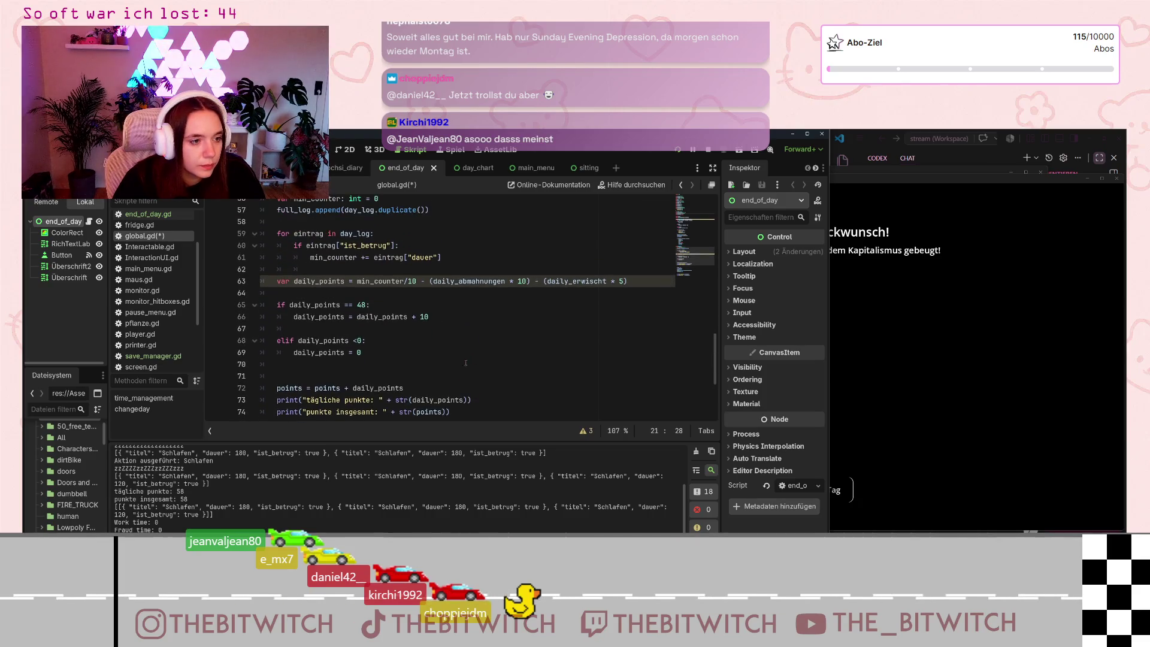
# - Add 'bonus_points = true' under the +10 line in the perfect-day branch
pyautogui.click(376, 340)
pyautogui.press('Return')
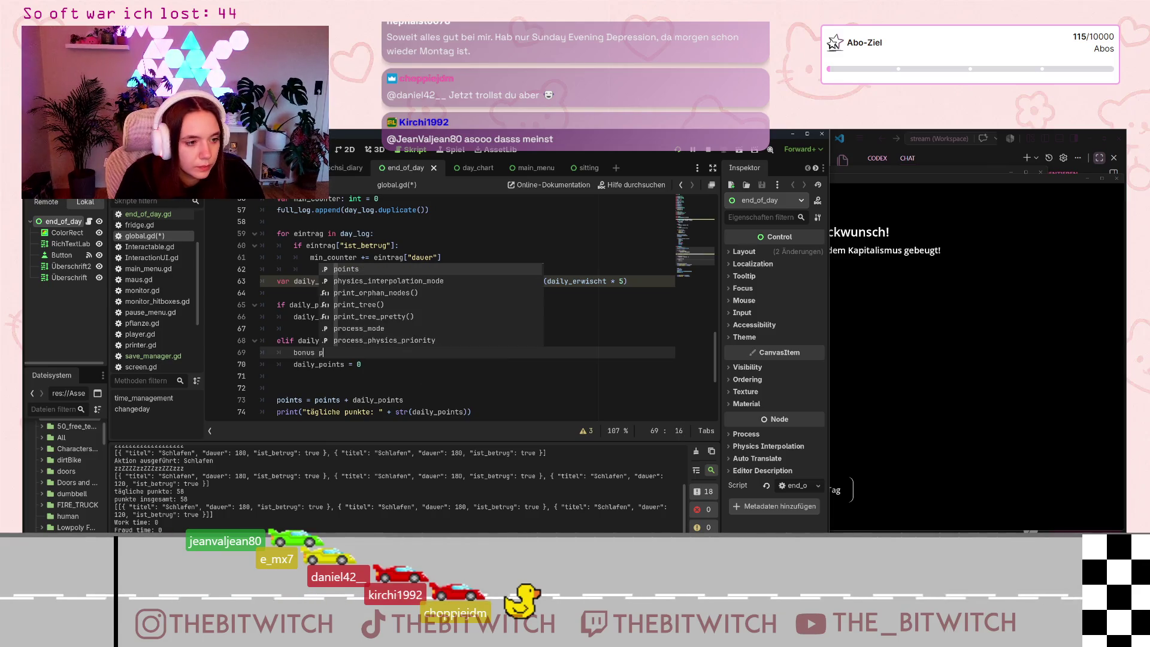
pyautogui.press('BackSpace')
pyautogui.press('BackSpace')
pyautogui.press('BackSpace')
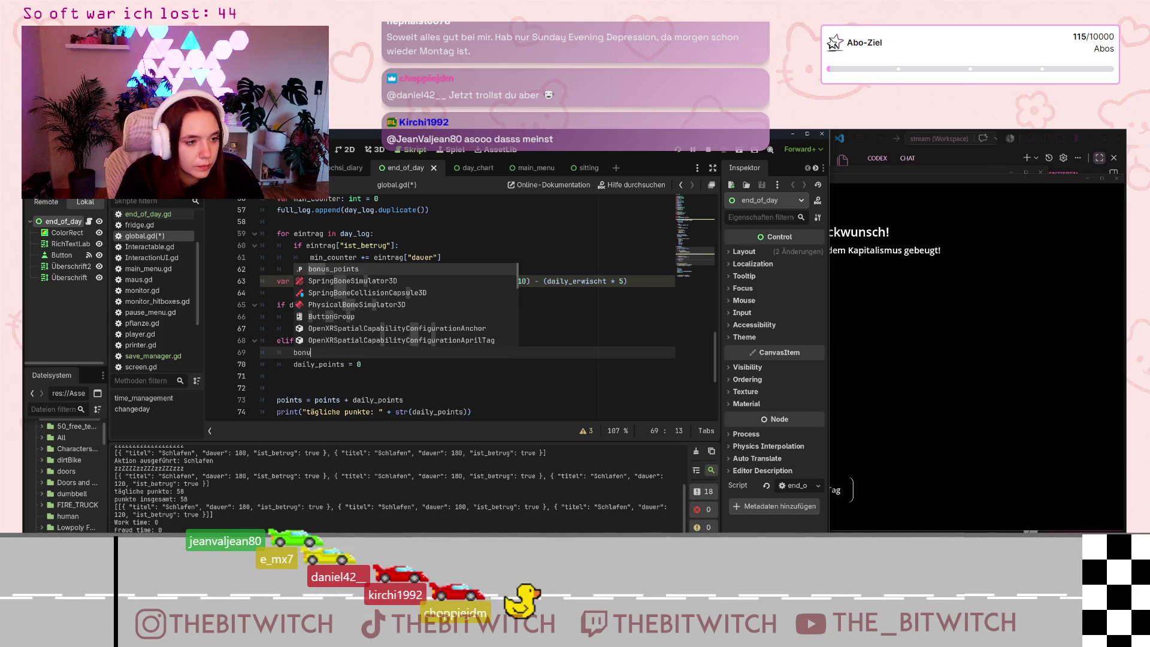
pyautogui.press('BackSpace')
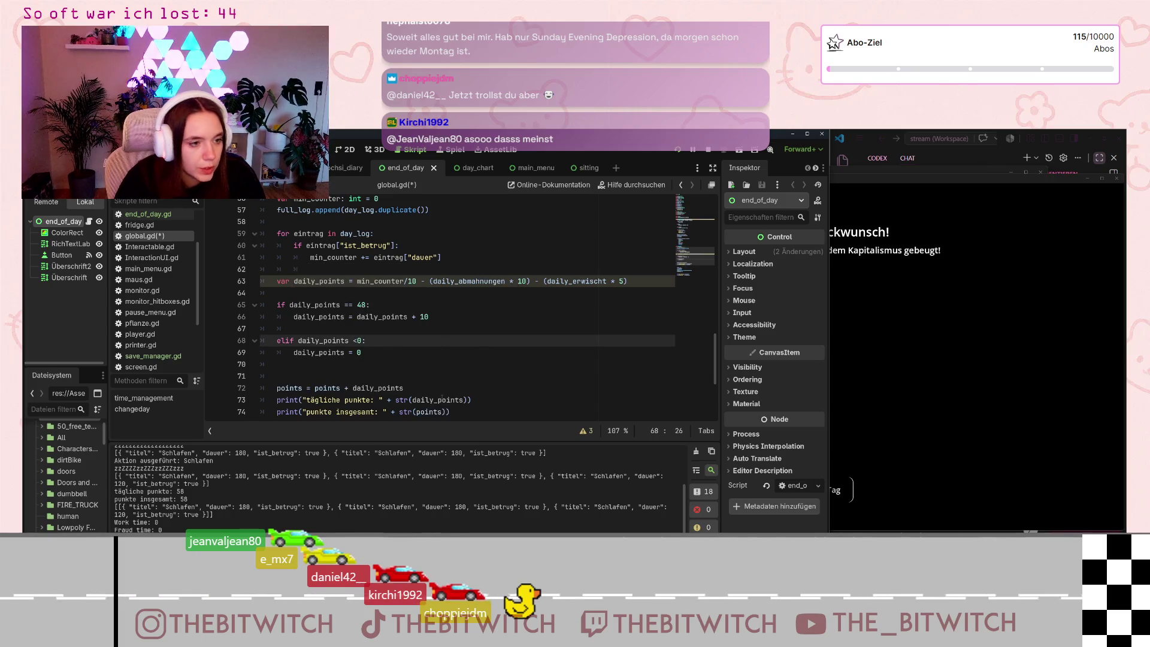
pyautogui.click(408, 313)
pyautogui.hotkey('ctrl', 'shift', 'Return')
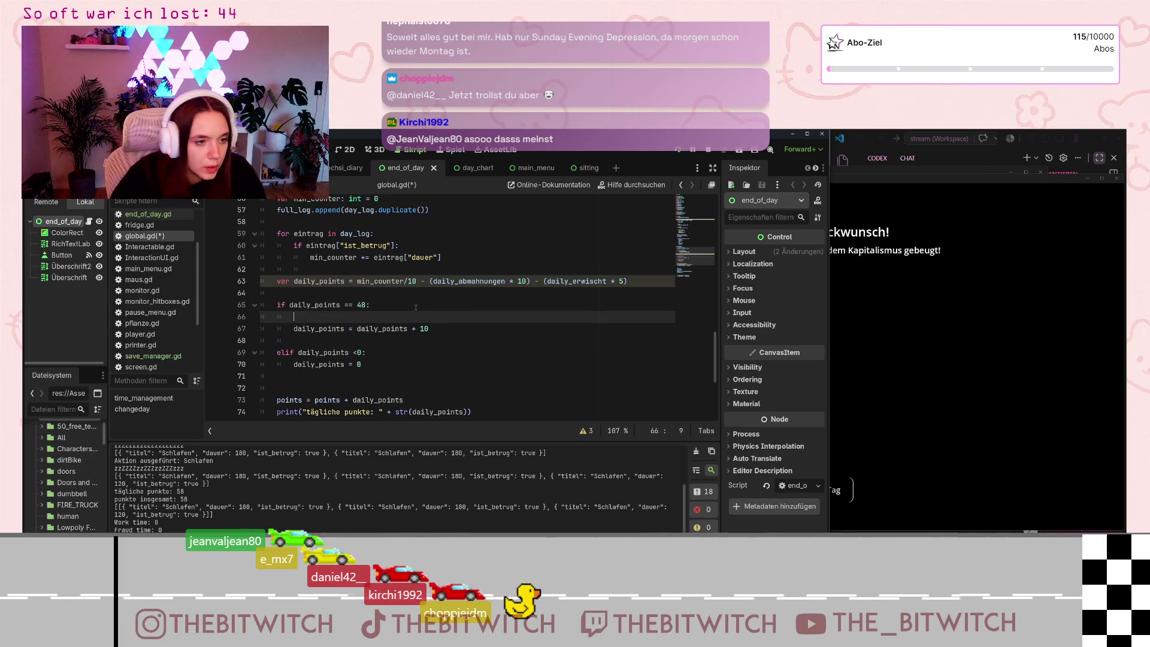
pyautogui.write('bouns')
pyautogui.press('BackSpace')
pyautogui.press('BackSpace')
pyautogui.press('BackSpace')
pyautogui.write('nus_po')
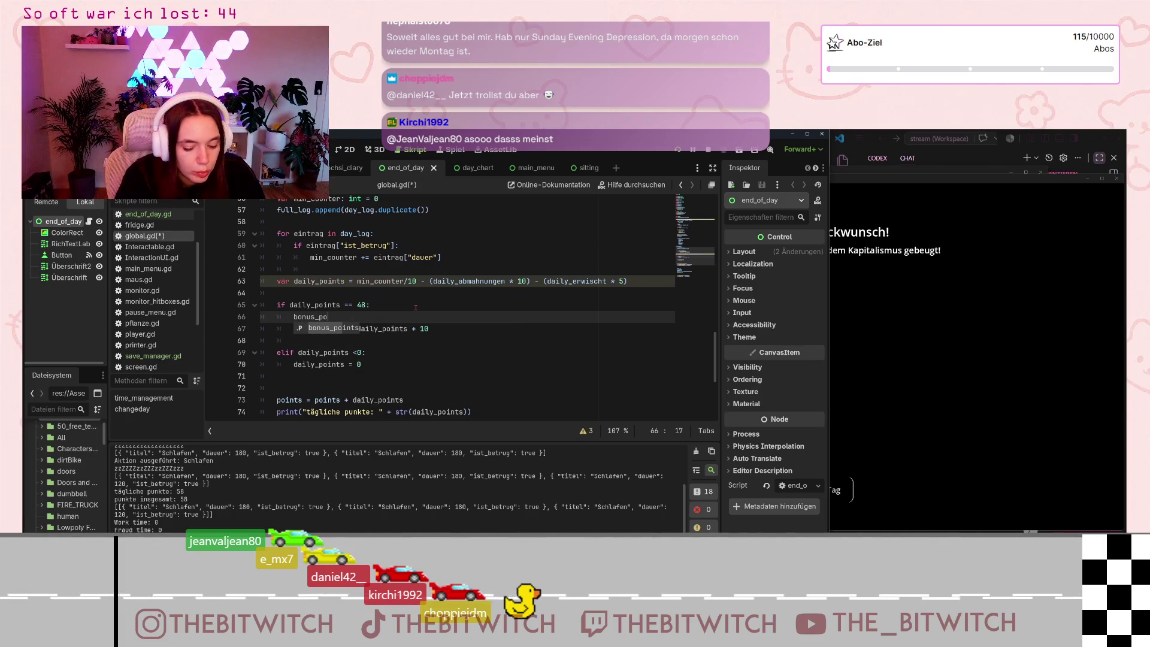
pyautogui.write('ints = true')
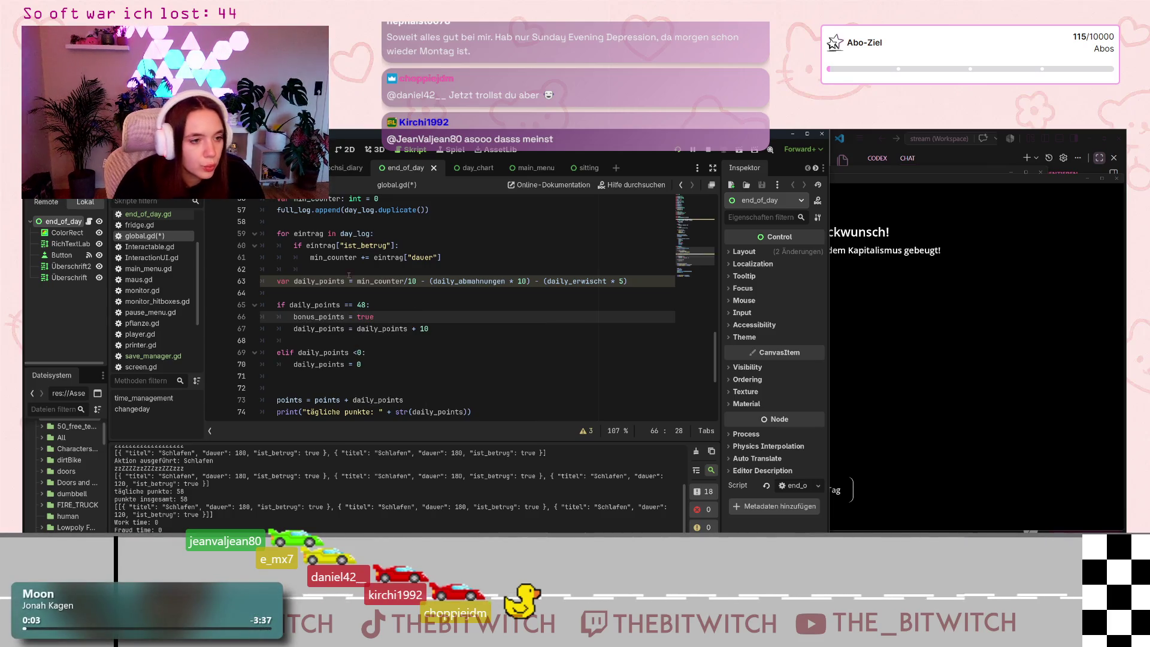
# - Add 'else: bonus_points = false' and turn the following elif into a plain if
pyautogui.click(473, 326)
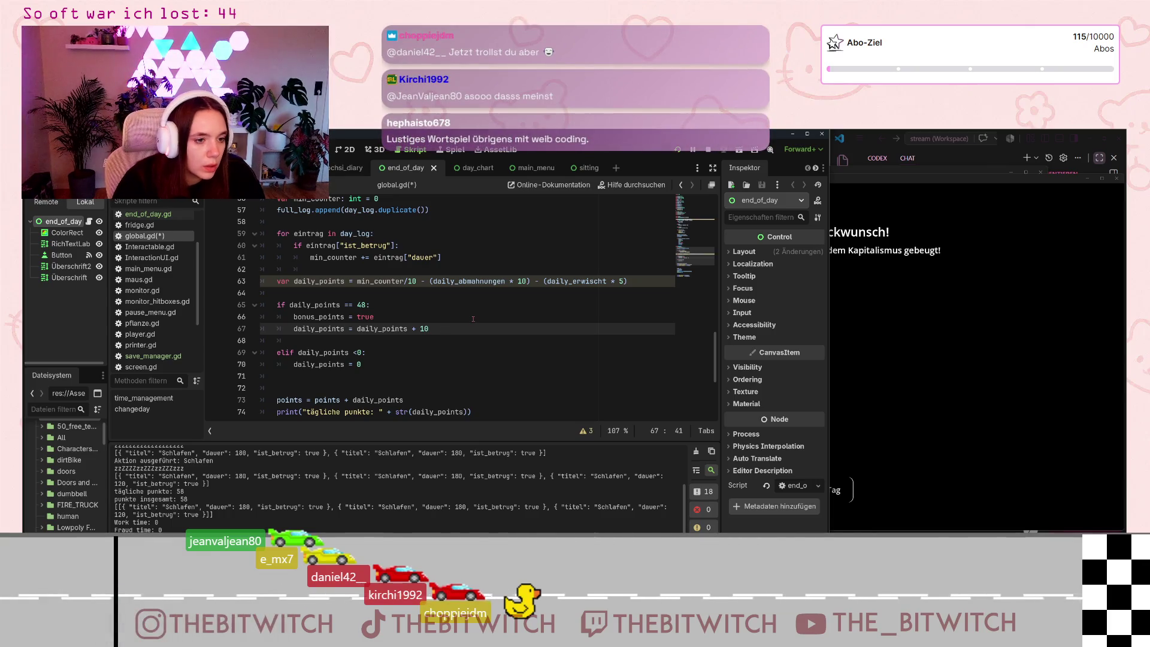
pyautogui.press('Return')
pyautogui.press('Return')
pyautogui.write('se')
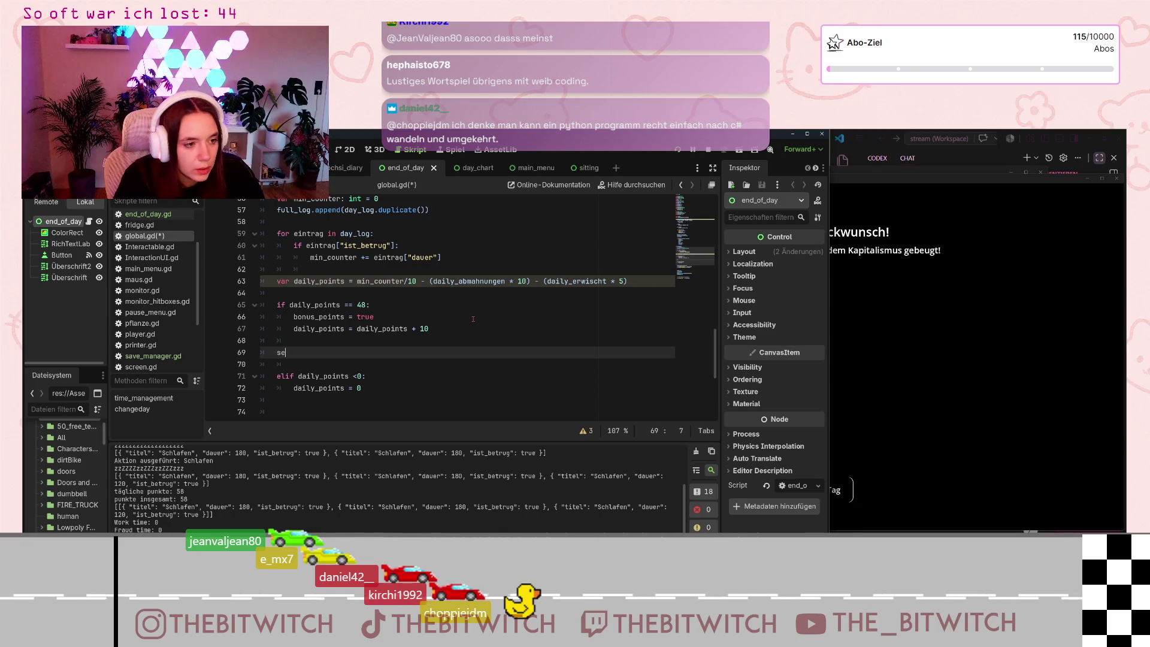
pyautogui.press('BackSpace')
pyautogui.press('BackSpace')
pyautogui.write('el')
pyautogui.press('BackSpace')
pyautogui.press('BackSpace')
pyautogui.write('se:')
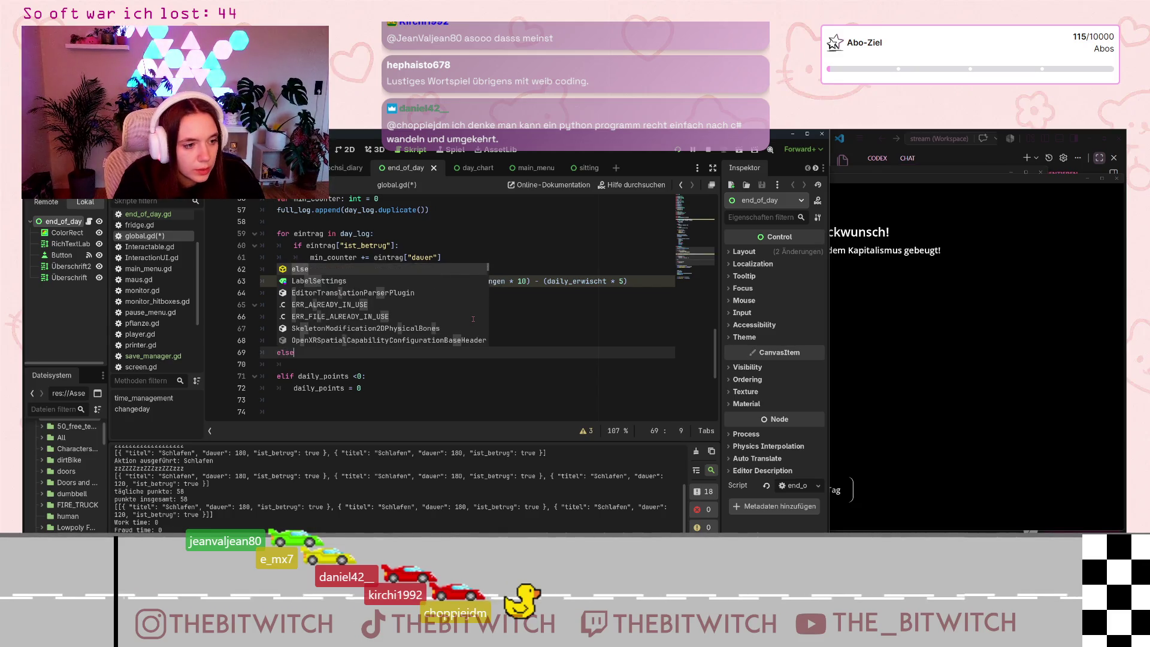
pyautogui.press('Return')
pyautogui.write('onus')
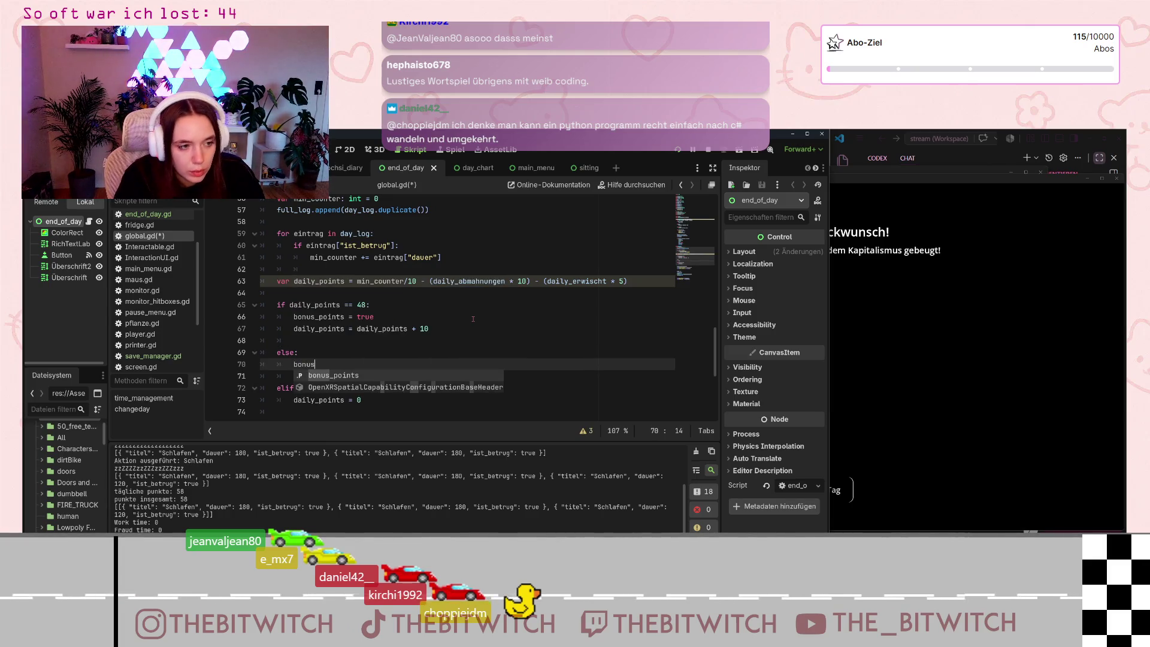
pyautogui.write('_points = ')
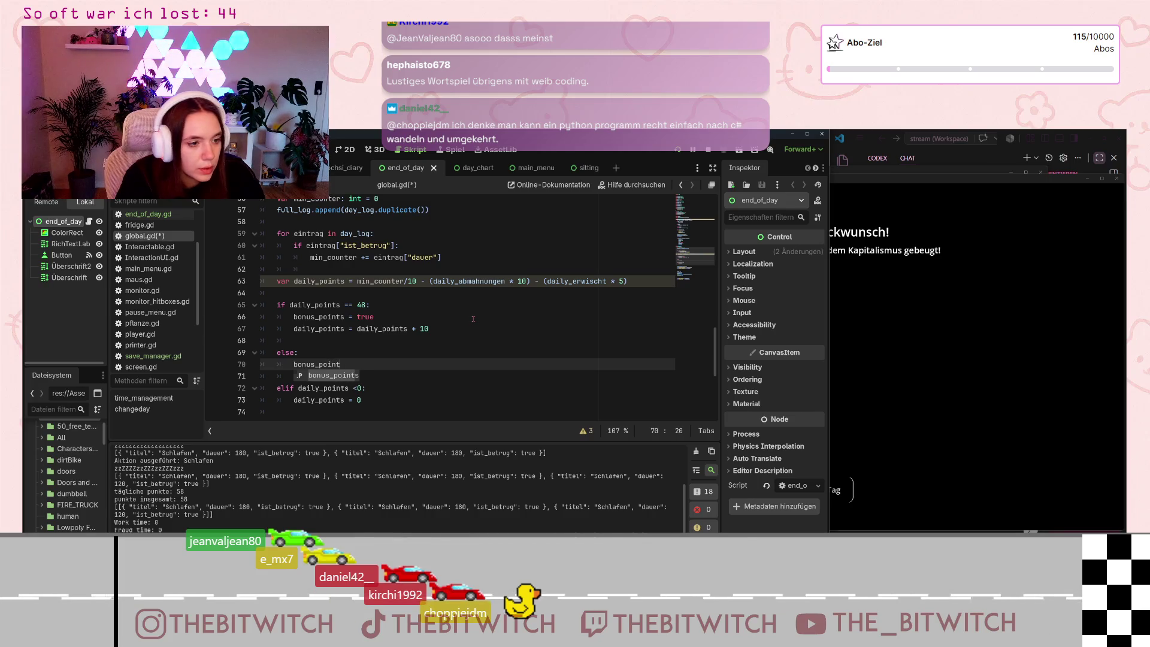
pyautogui.write('false')
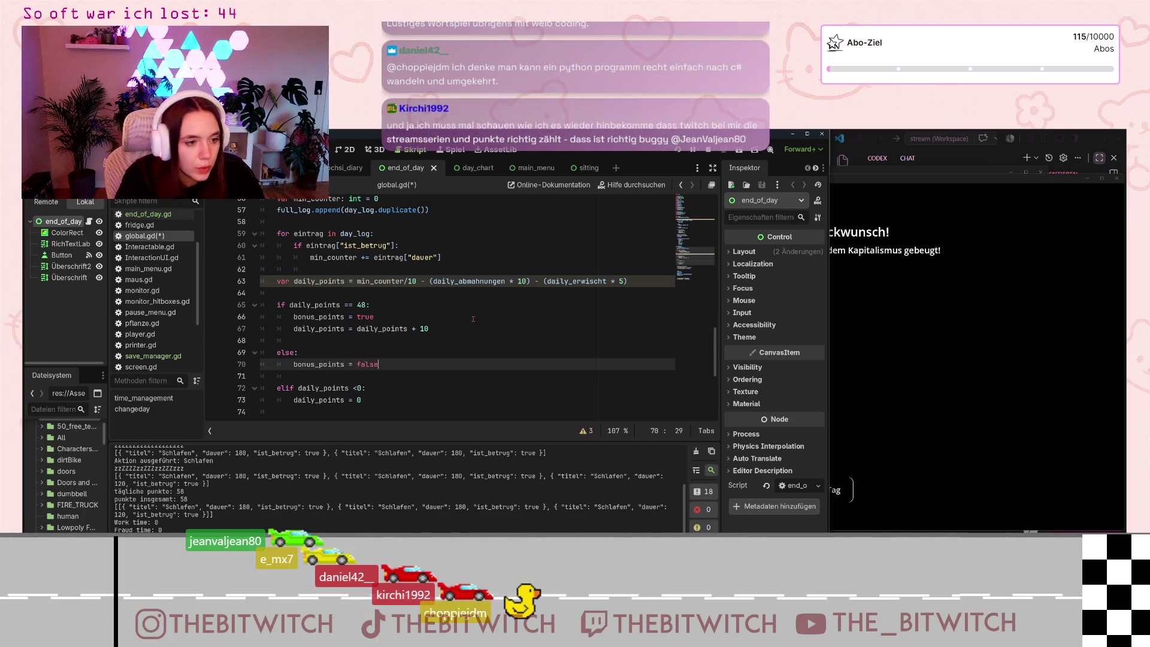
pyautogui.click(419, 387)
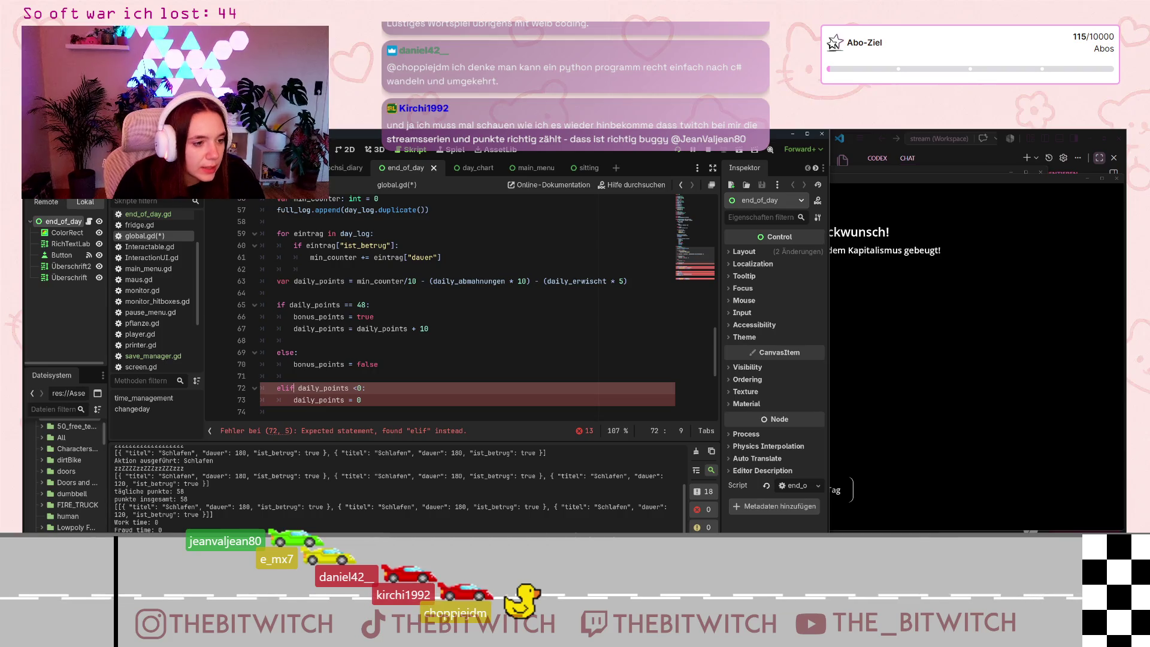
pyautogui.press('Delete')
pyautogui.press('Delete')
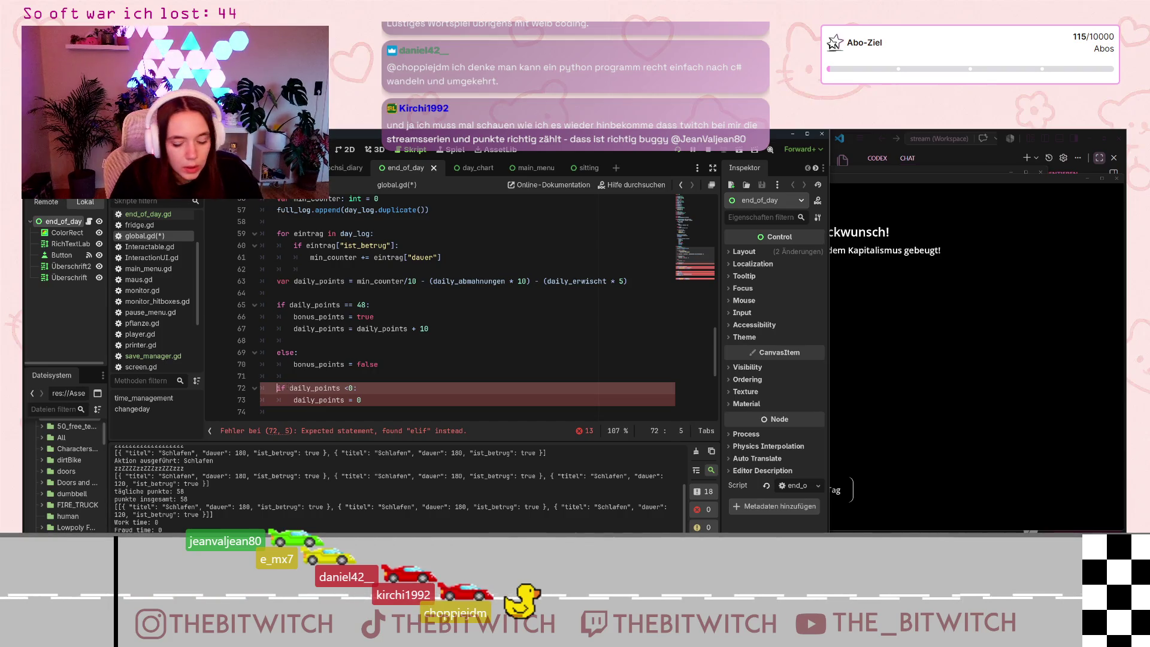
pyautogui.click(471, 365)
# - Save global.gd with the bonus and zero-floor changes to changeday()
pyautogui.hotkey('ctrl', 's')
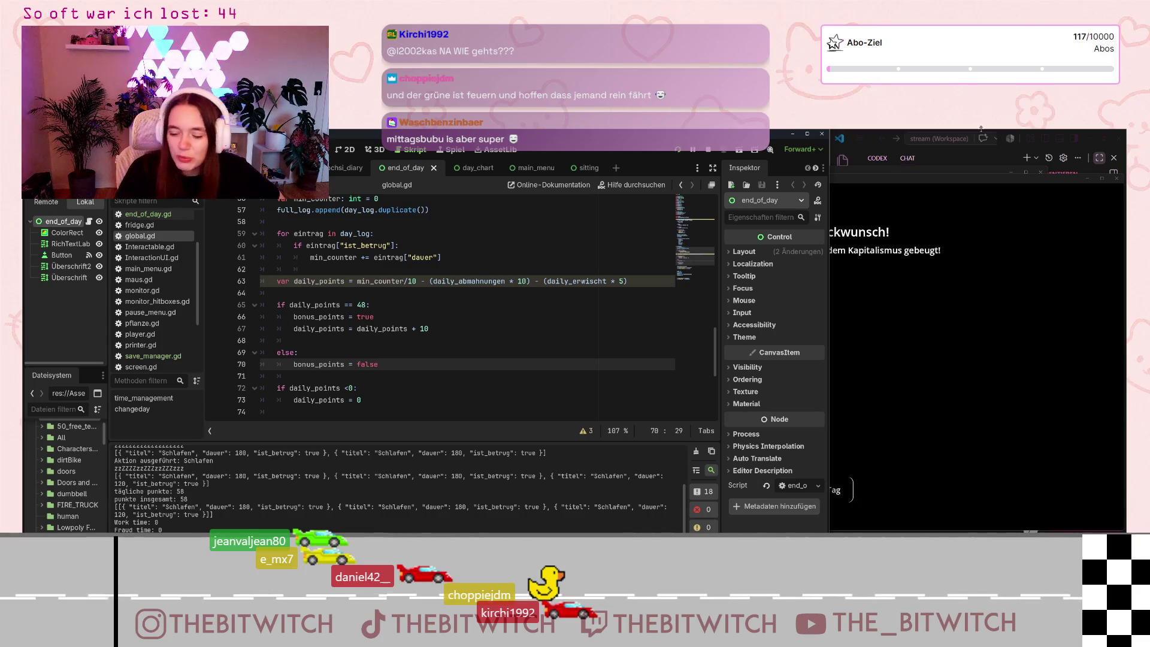
pyautogui.scroll(-3, 503, 344)
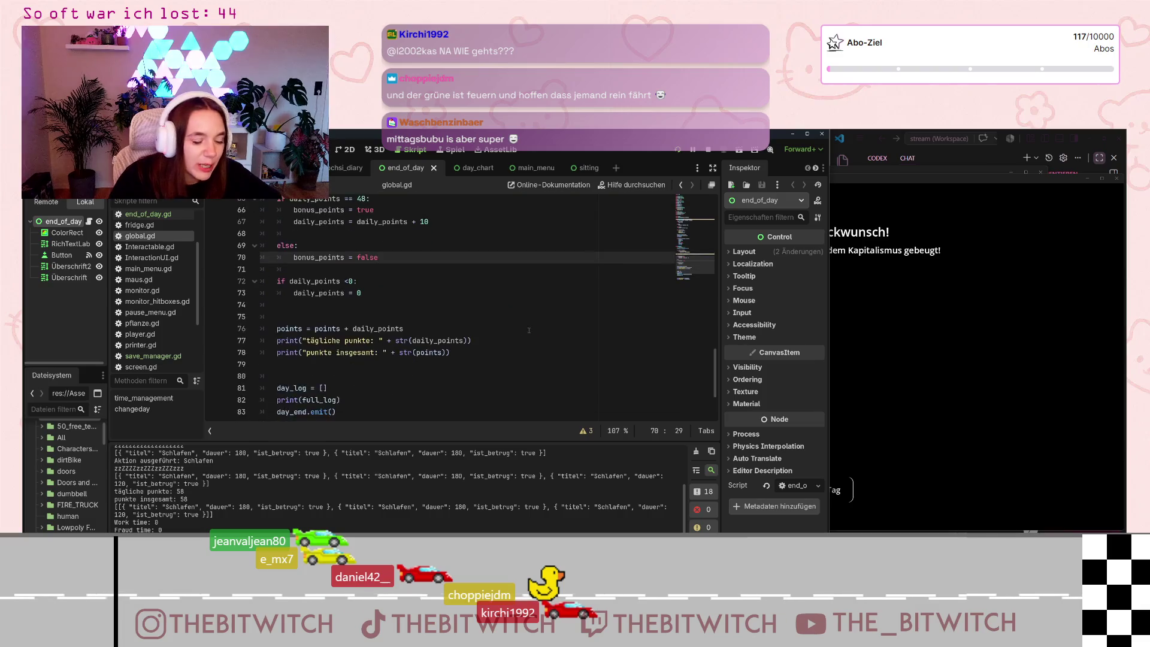
pyautogui.scroll(5, 419, 360)
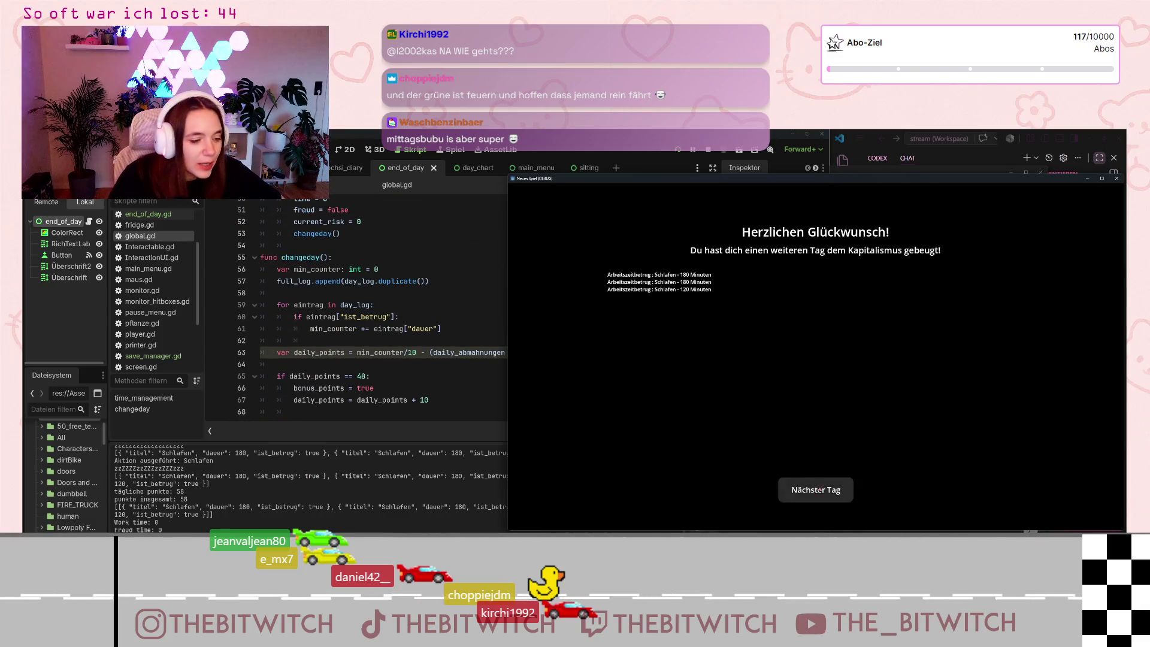
# - Advance a day, restart from the main menu, and sleep on the sofa until the end-of-day screen
pyautogui.click(816, 490)
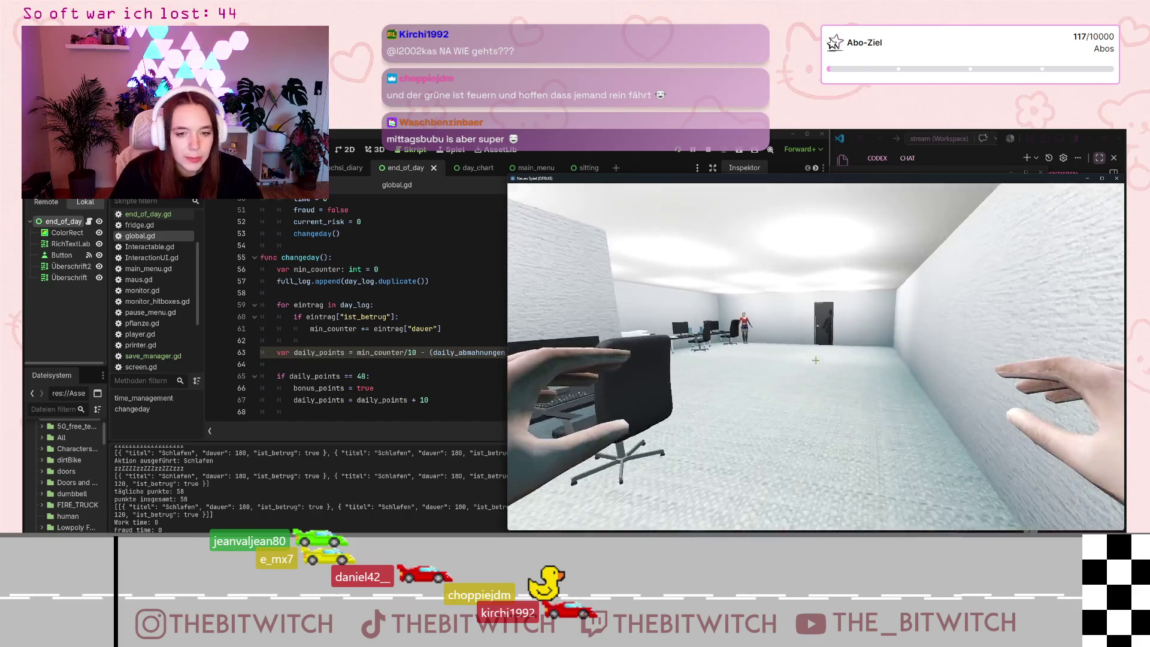
pyautogui.press('Escape')
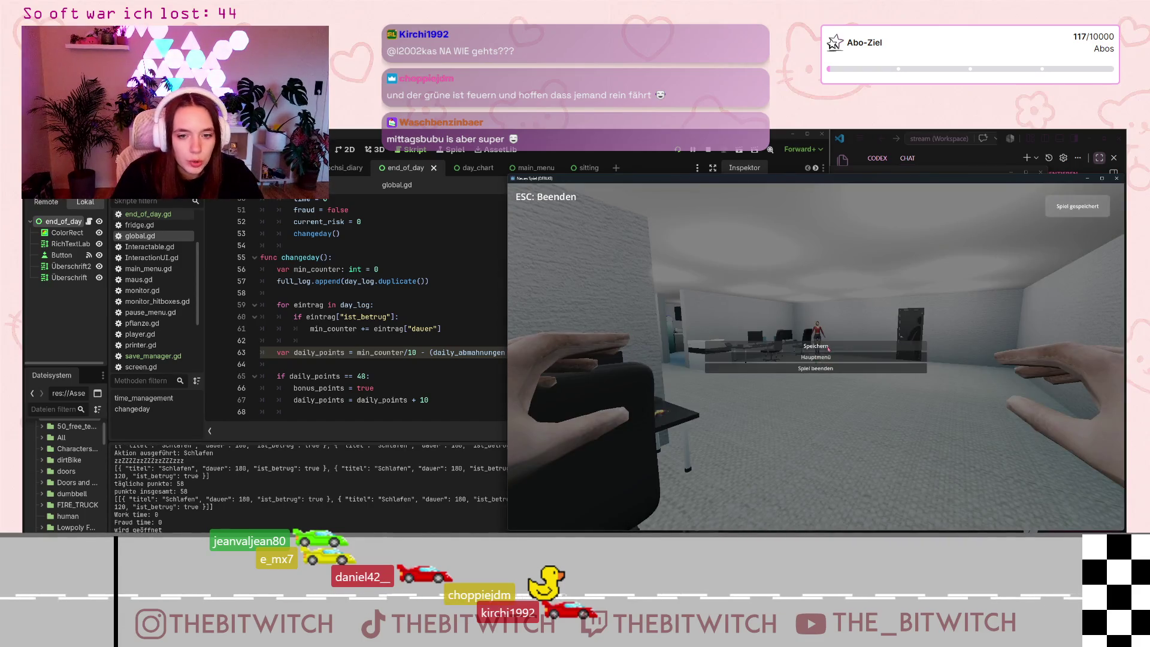
pyautogui.click(820, 358)
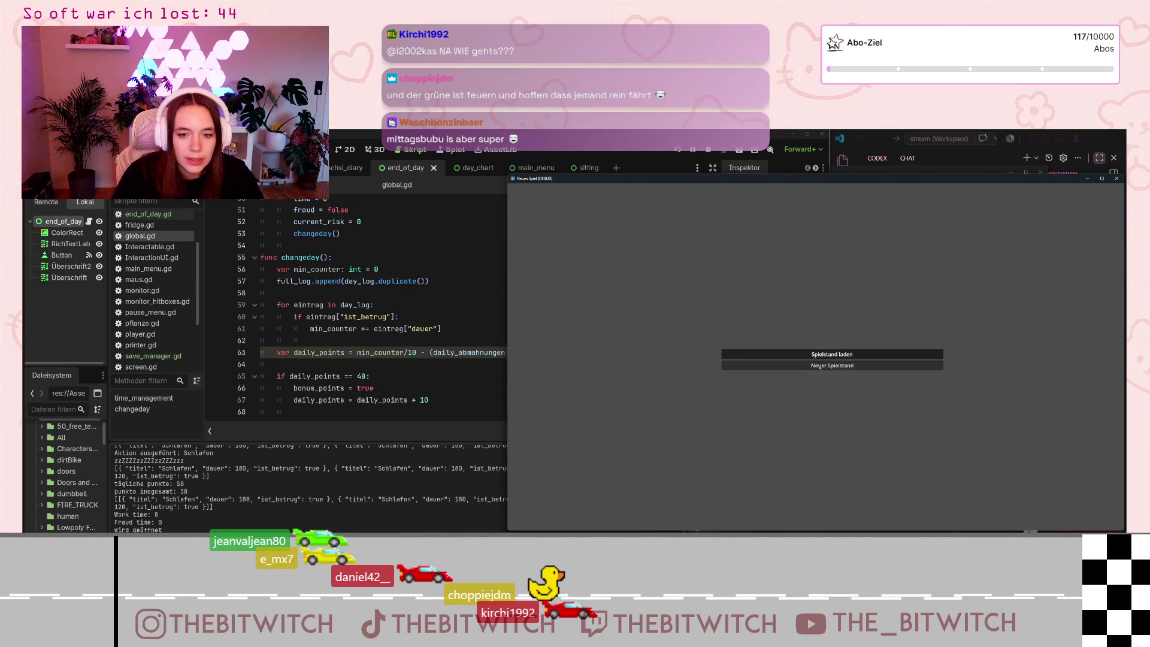
pyautogui.click(821, 354)
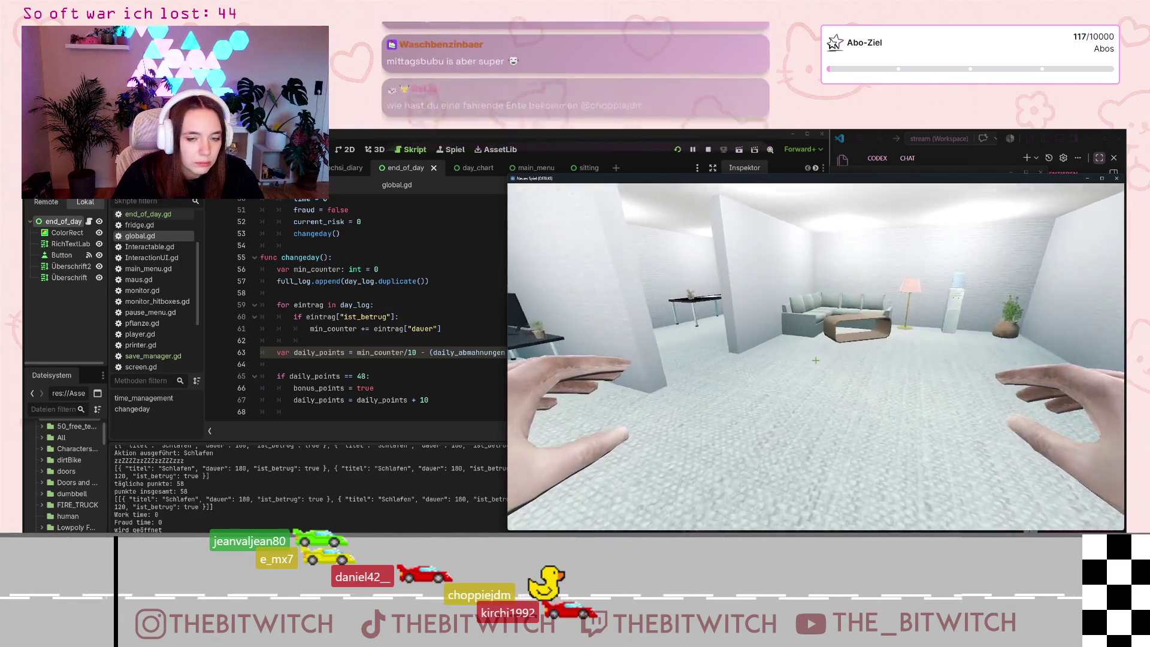
pyautogui.press('w')
pyautogui.click(816, 359)
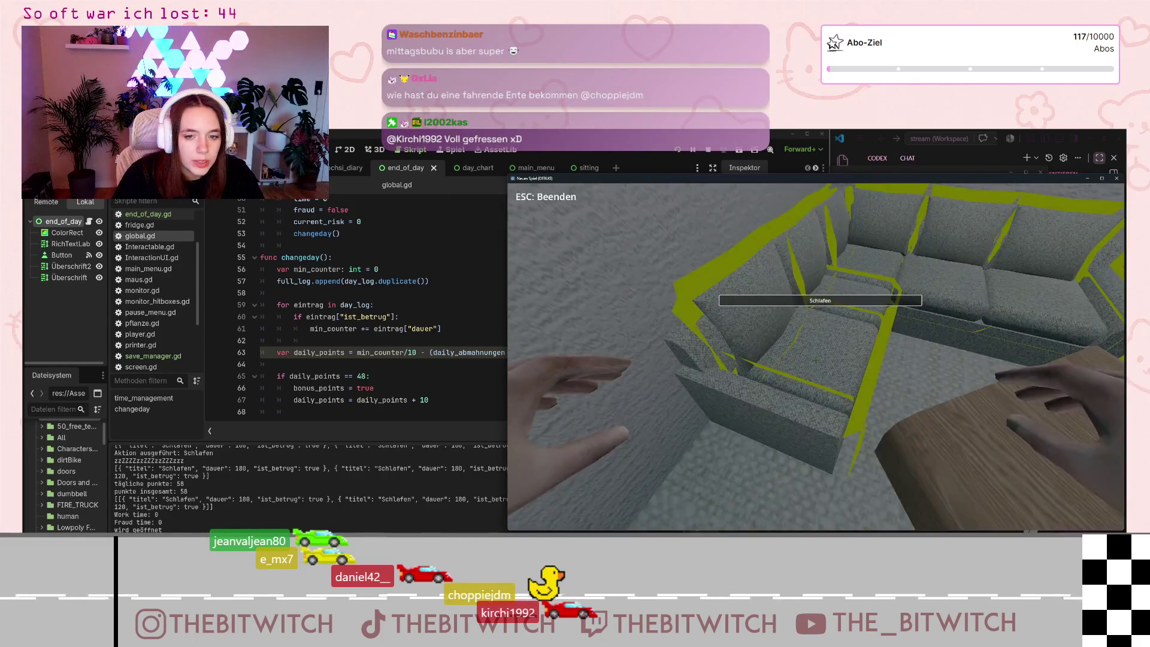
pyautogui.click(821, 297)
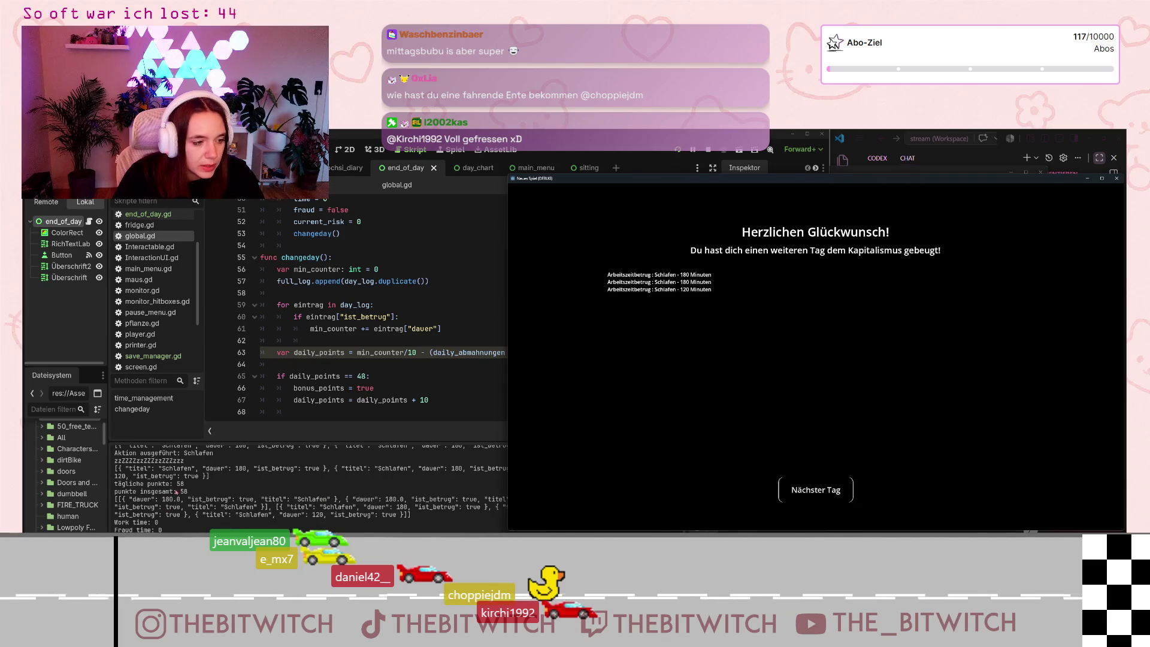
pyautogui.click(183, 491)
pyautogui.click(195, 503)
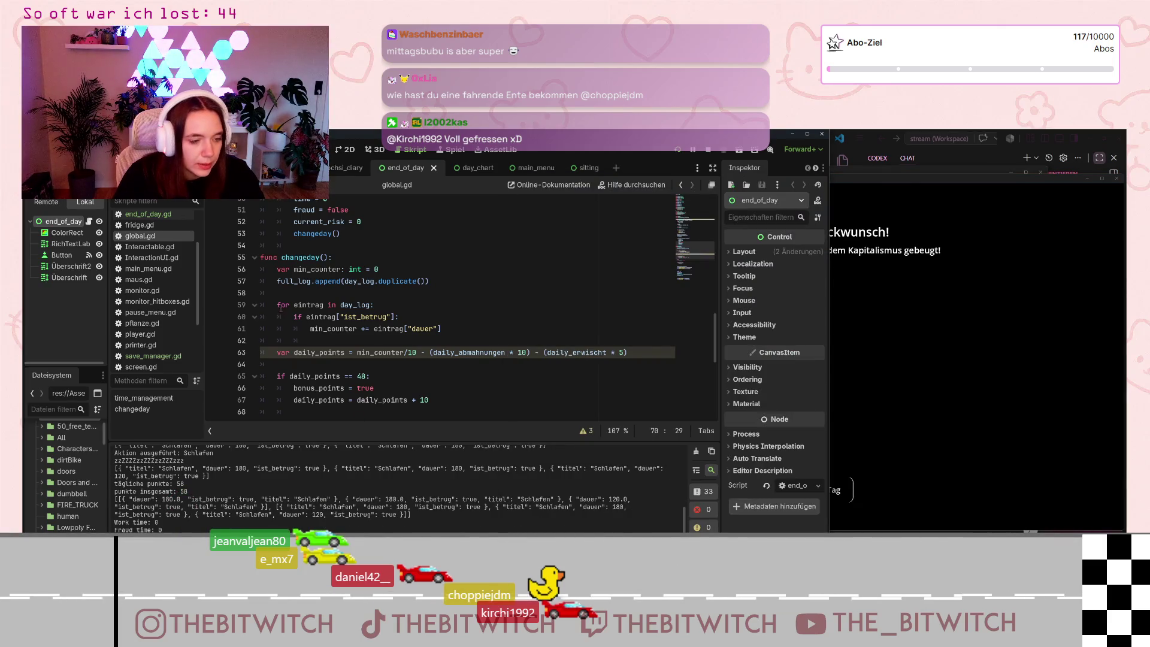
pyautogui.scroll(3, 464, 325)
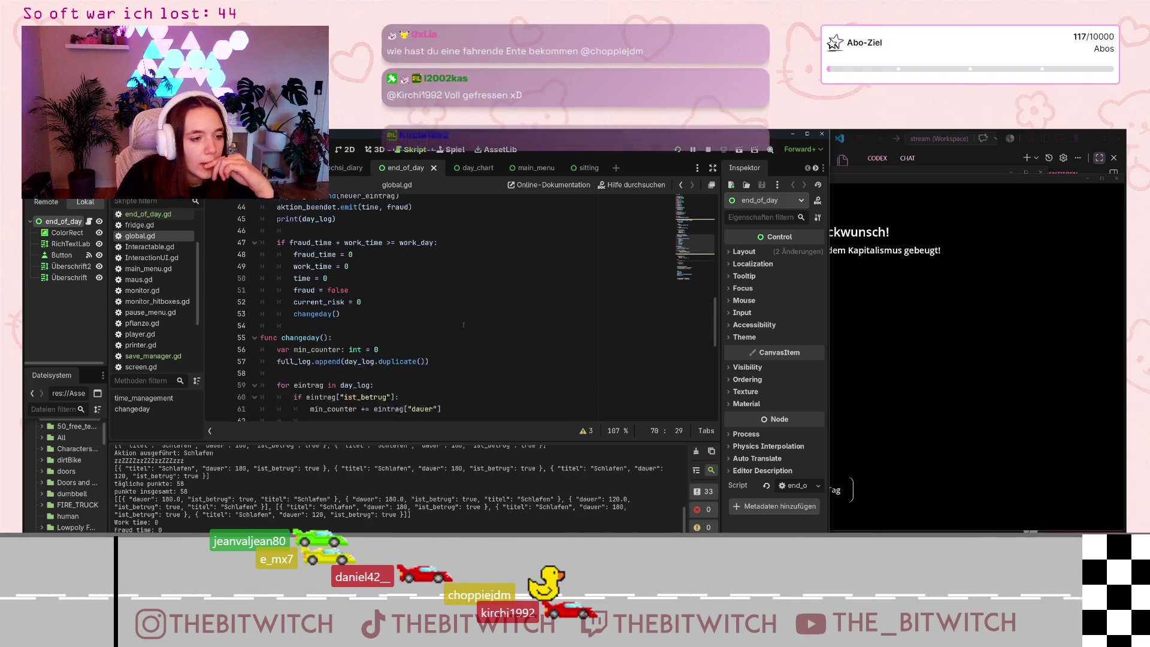
pyautogui.scroll(-7, 463, 325)
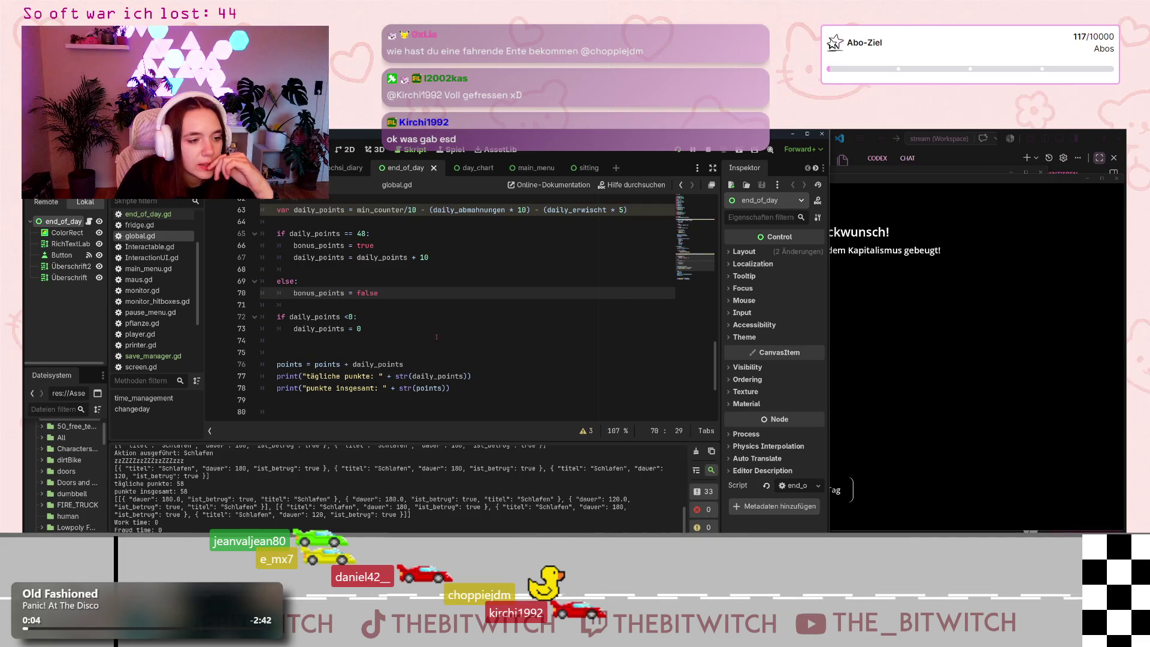
pyautogui.scroll(-3, 437, 337)
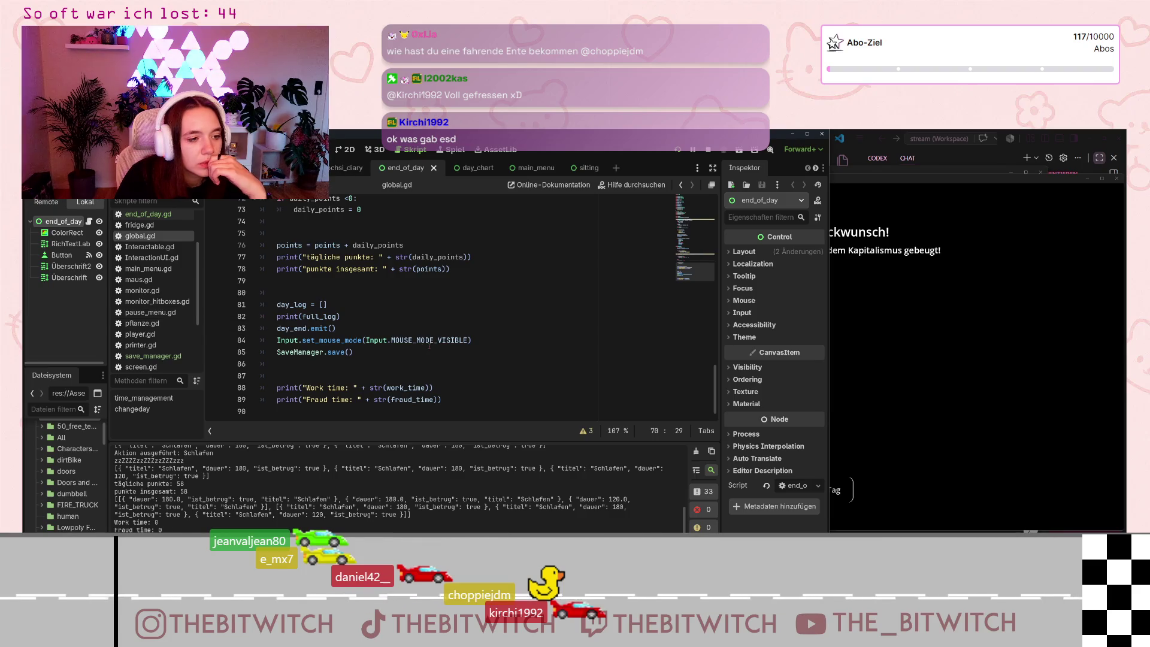
pyautogui.moveTo(429, 345)
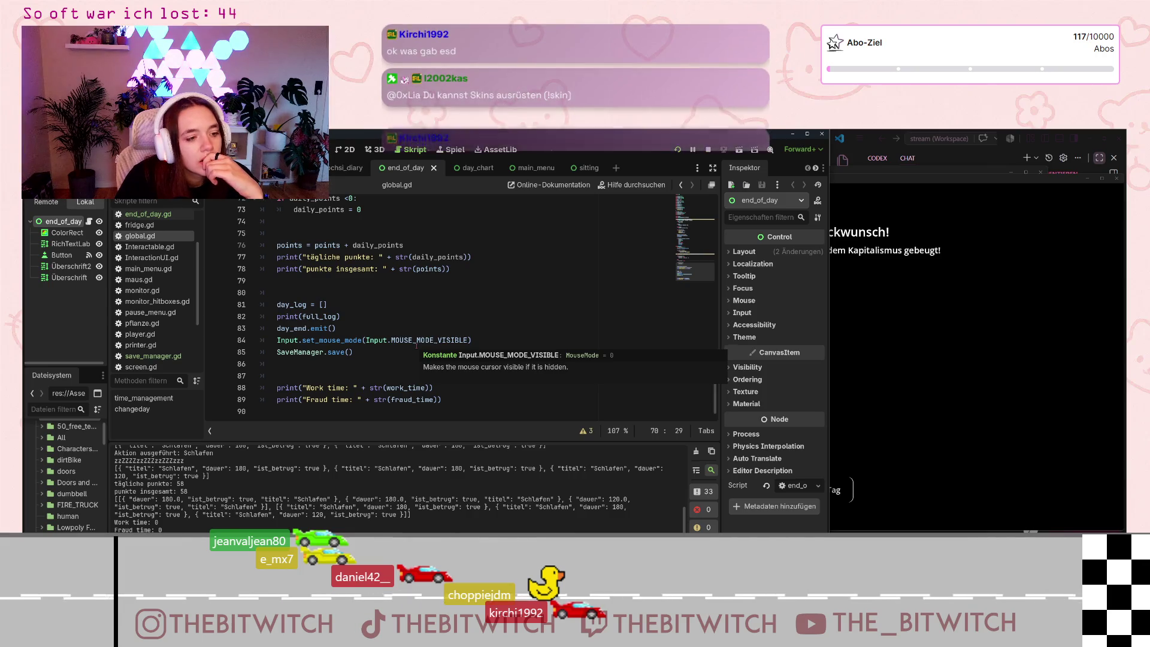
pyautogui.scroll(15, 416, 345)
pyautogui.scroll(6, 415, 351)
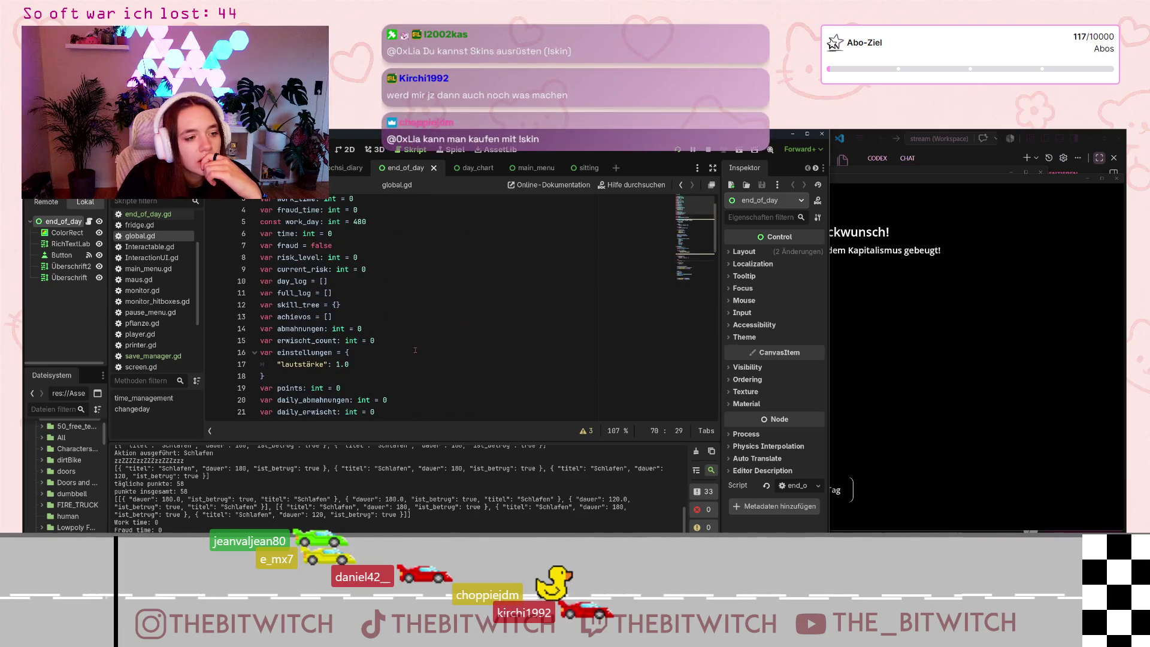
pyautogui.scroll(-5, 416, 349)
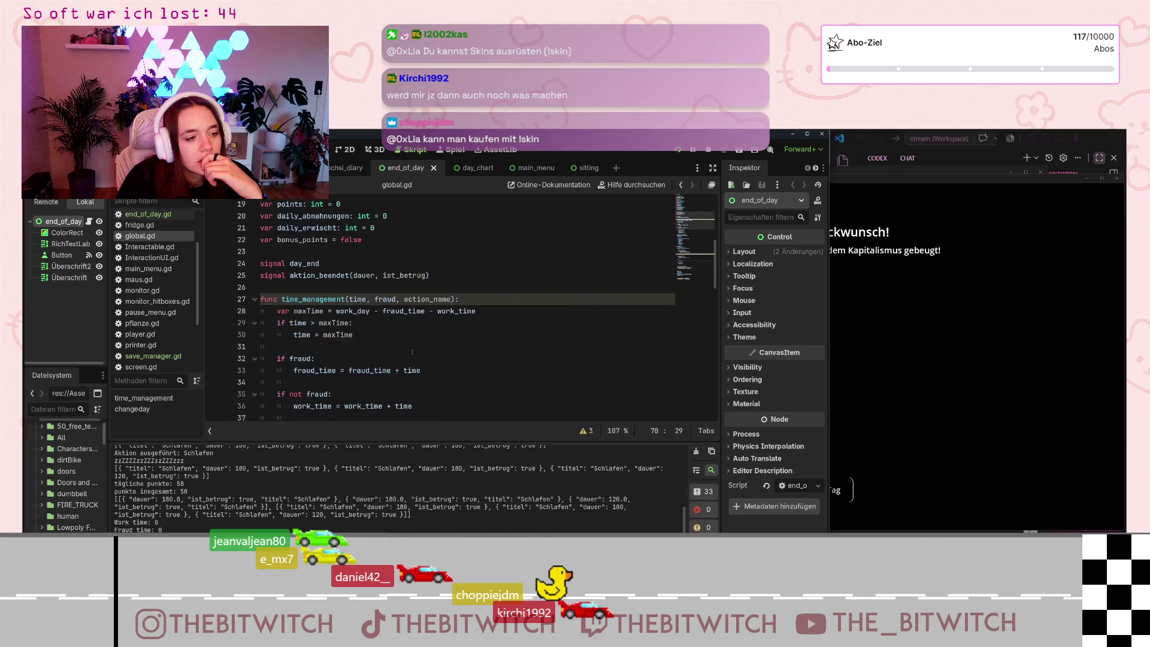
pyautogui.scroll(3, 412, 352)
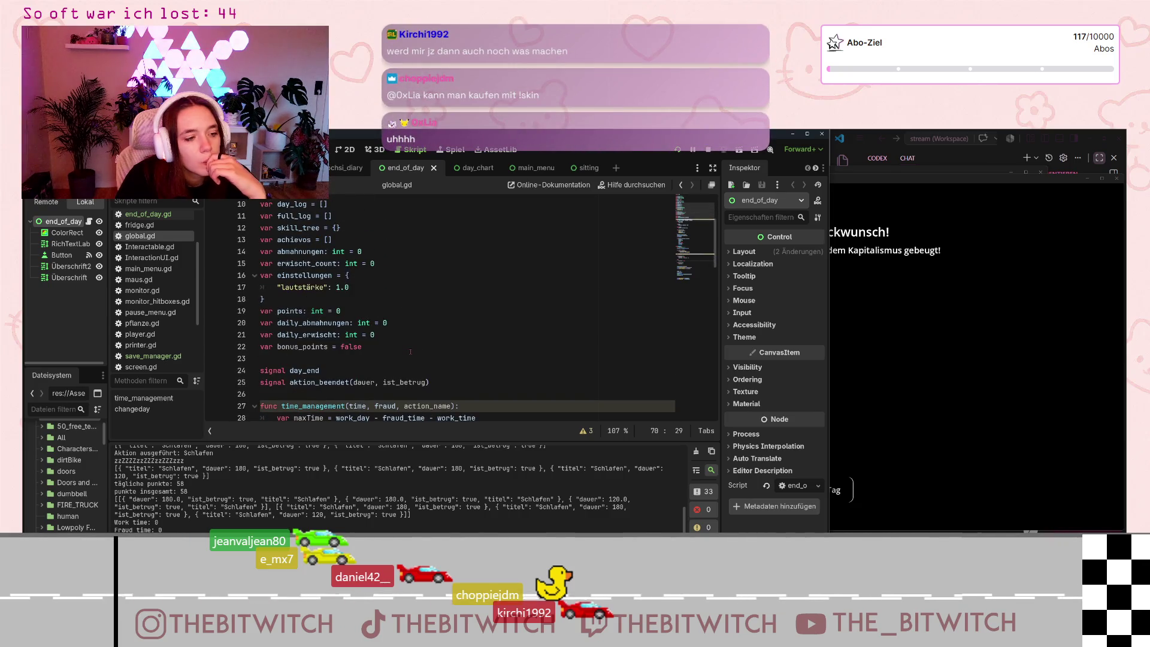
pyautogui.scroll(-2, 409, 353)
pyautogui.scroll(5, 405, 354)
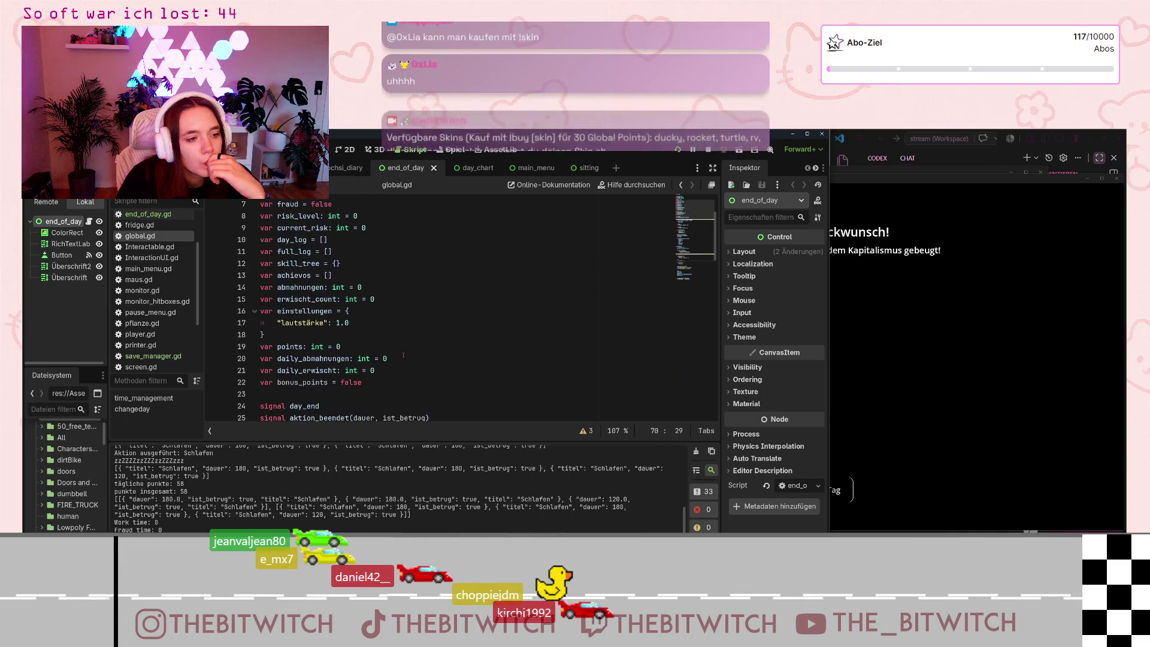
pyautogui.scroll(-12, 403, 355)
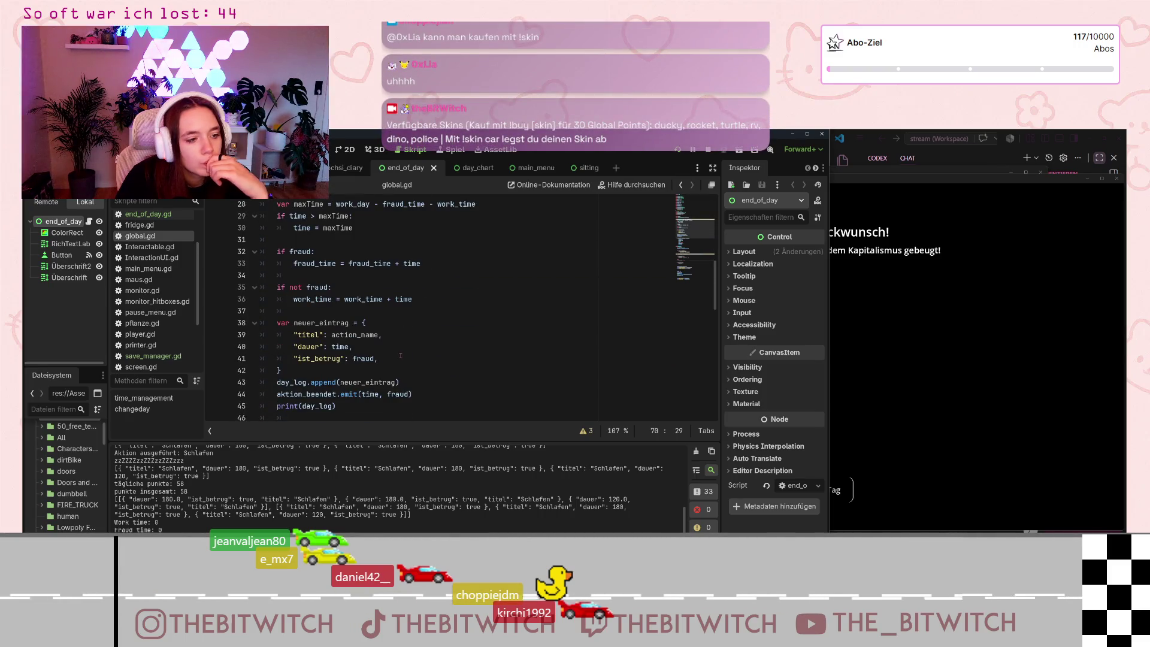
pyautogui.scroll(-4, 398, 356)
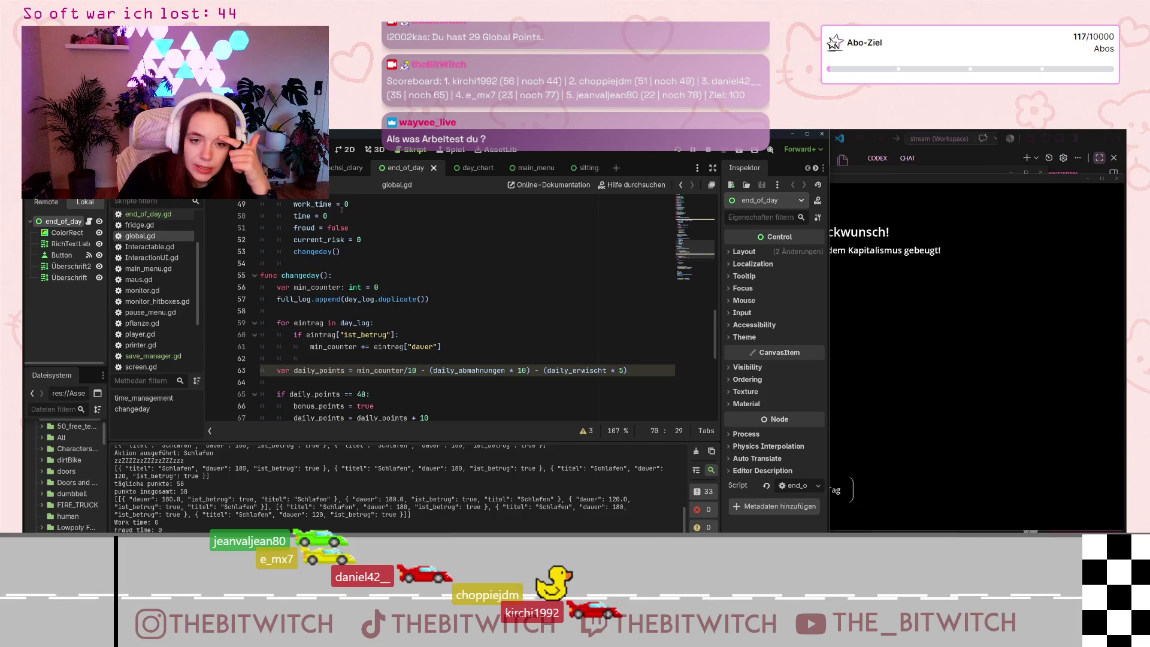
pyautogui.click(908, 186)
# - Select the 58 total in the output, then save the game and reload it from the main menu
pyautogui.moveTo(908, 185)
pyautogui.mouseDown()
pyautogui.moveTo(896, 192)
pyautogui.moveTo(905, 188)
pyautogui.mouseUp()
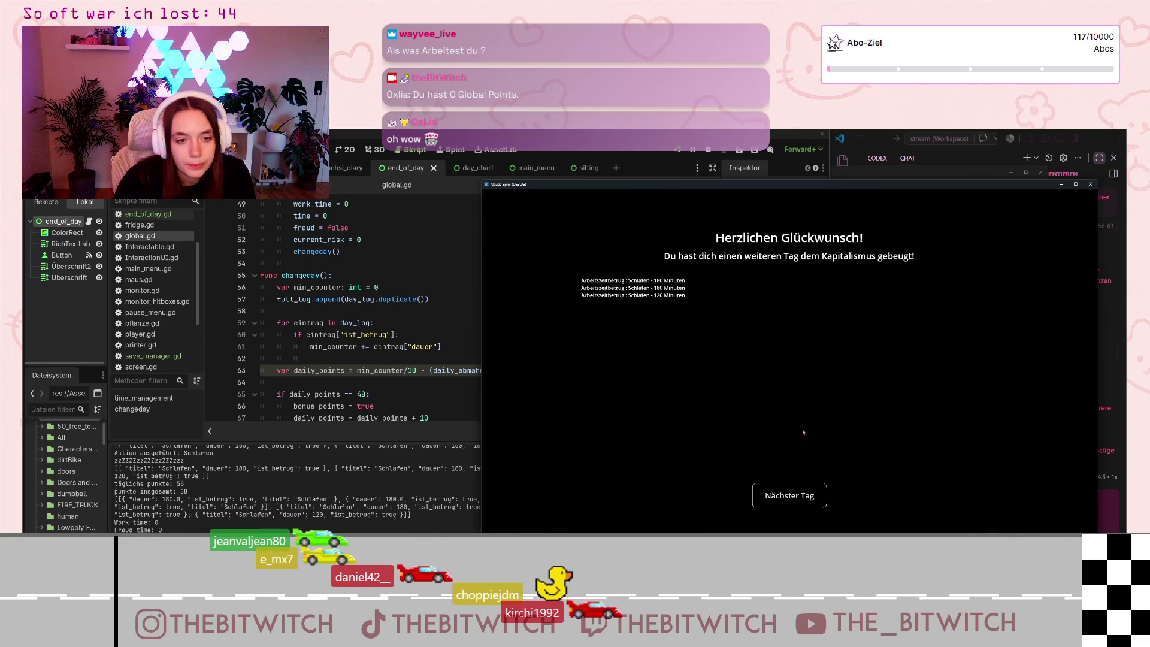
pyautogui.doubleClick(183, 492)
pyautogui.click(839, 362)
pyautogui.click(785, 491)
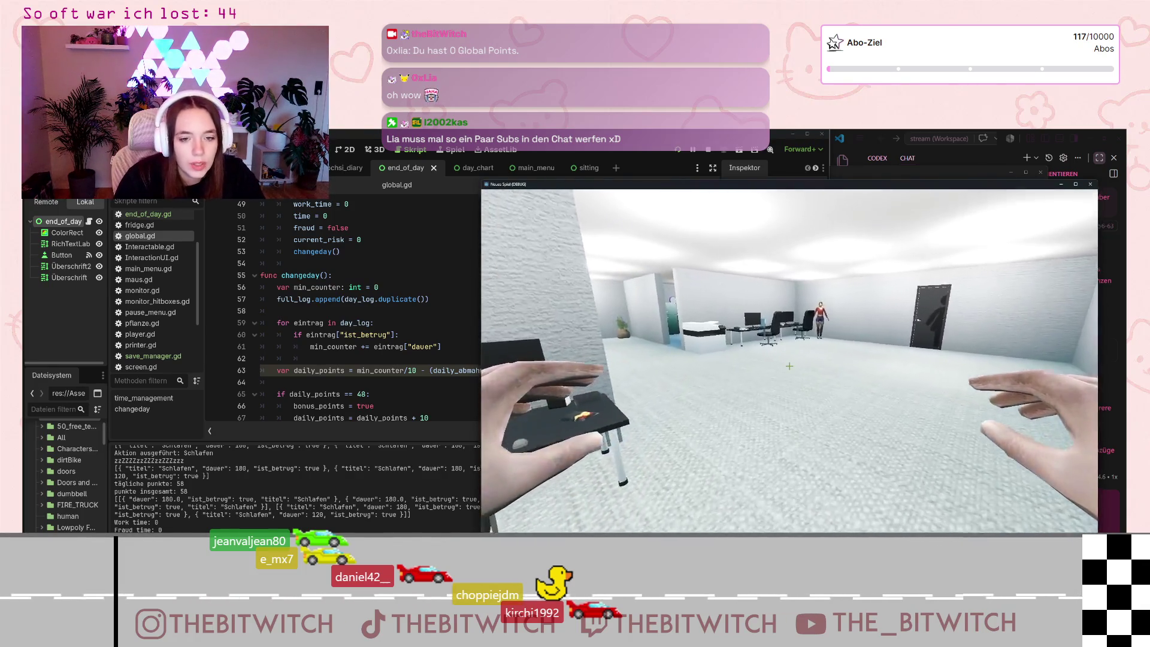
pyautogui.press('Escape')
pyautogui.click(785, 353)
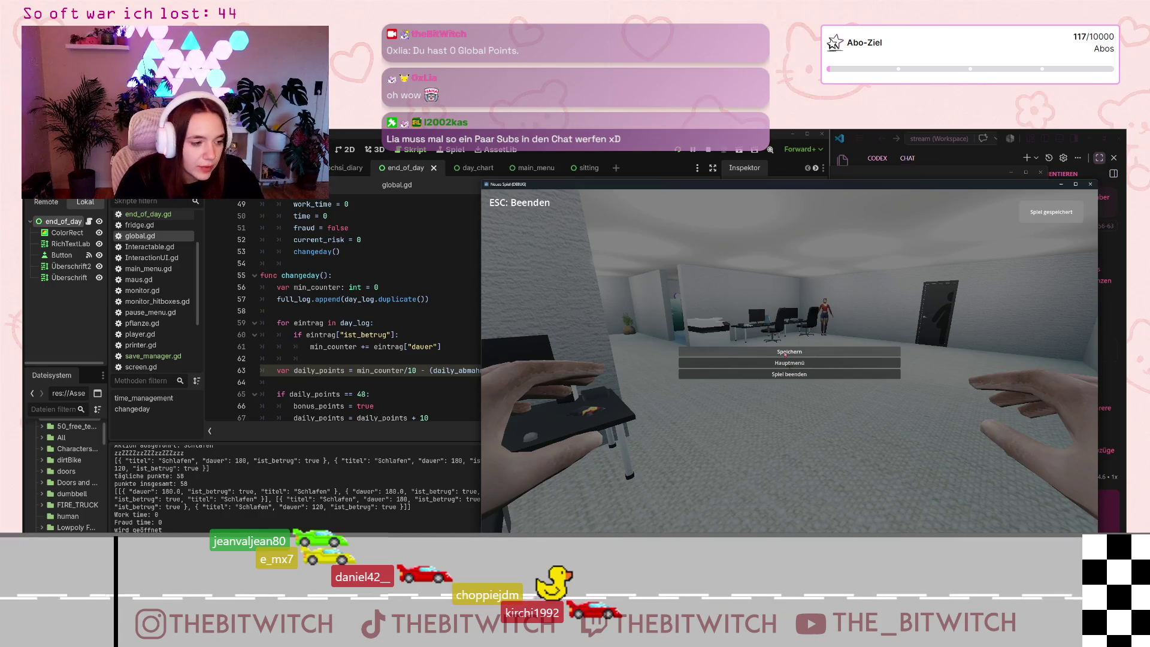
pyautogui.click(789, 363)
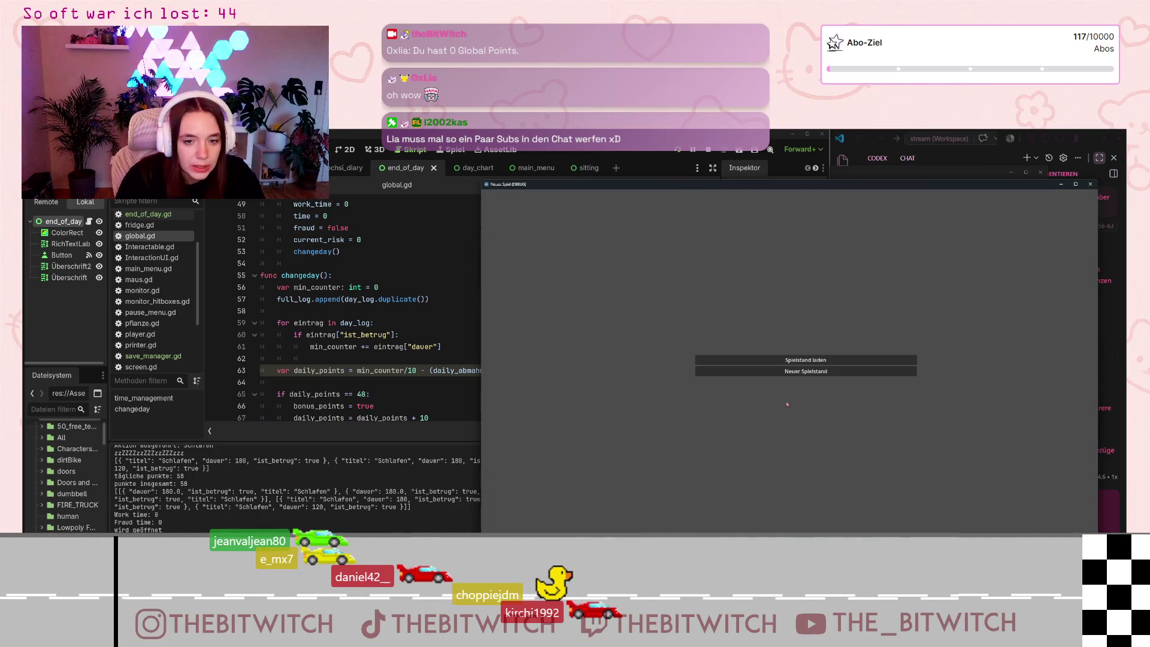
pyautogui.click(812, 360)
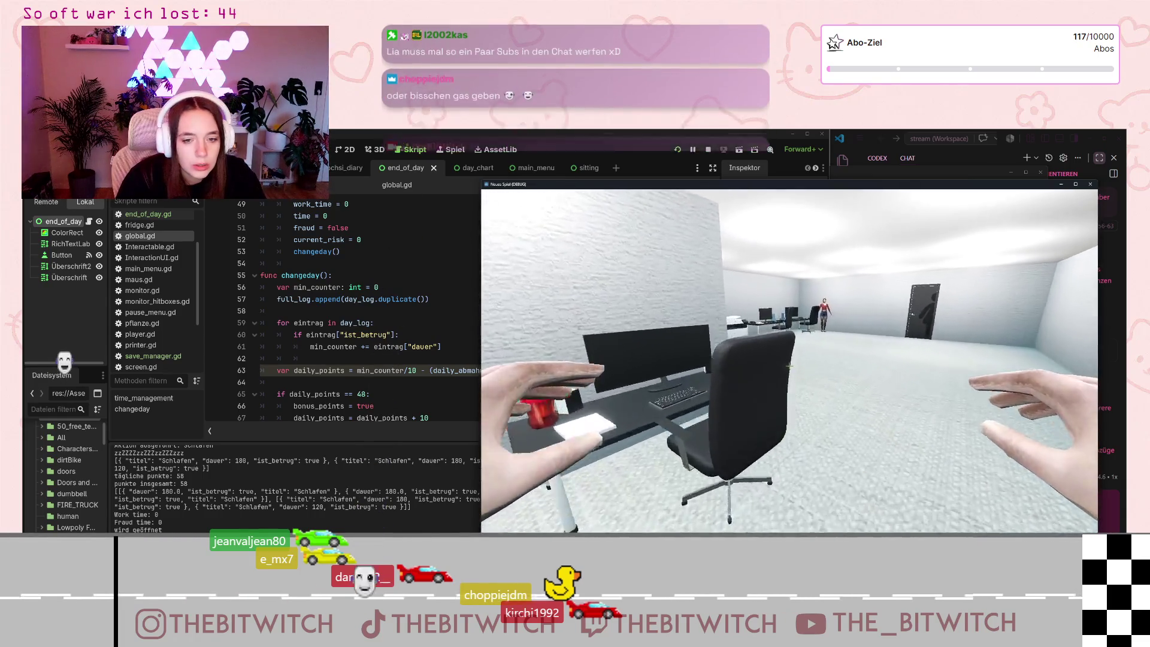
# - Walk to the sofa and sleep to reach the congratulations screen again
pyautogui.press('w')
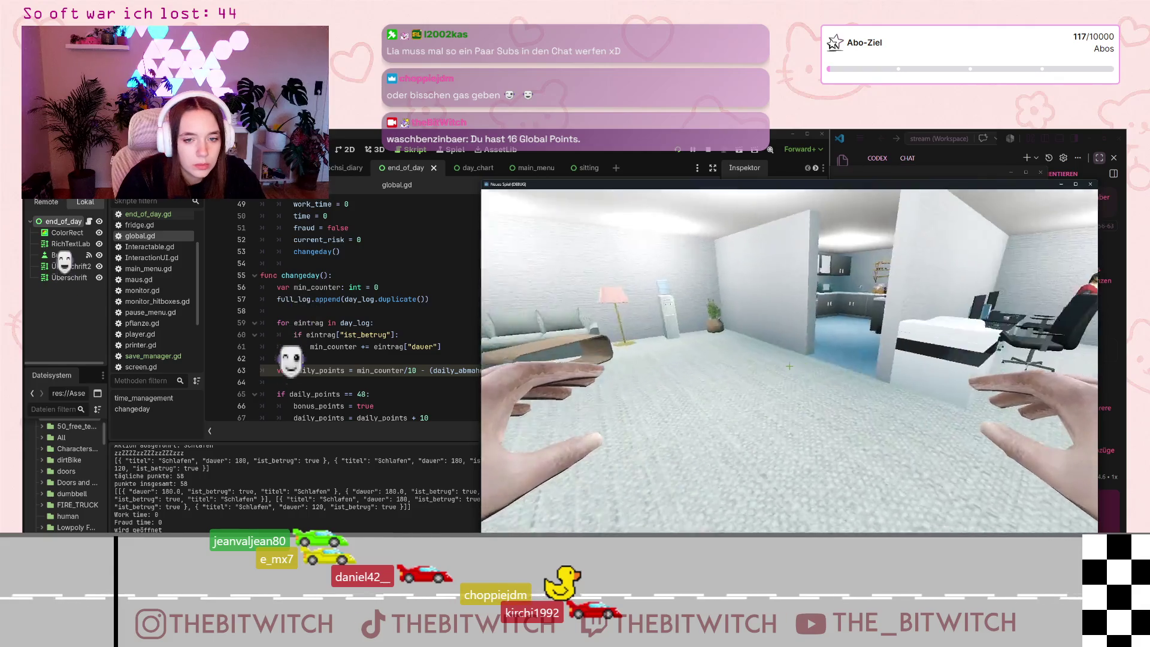
pyautogui.press('w')
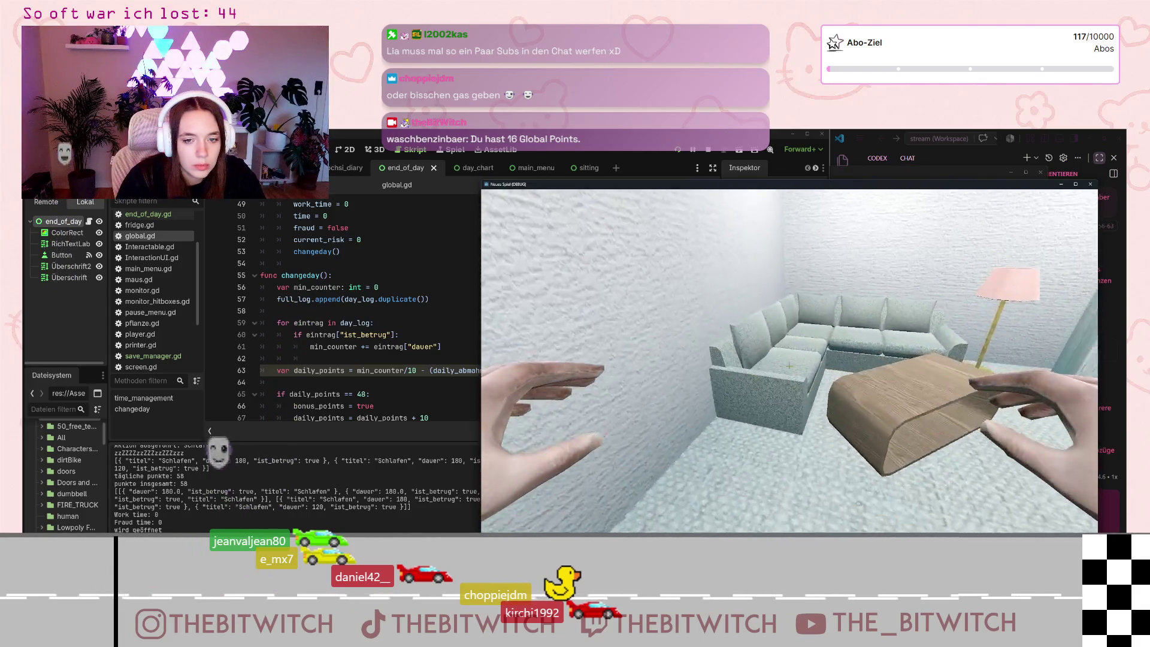
pyautogui.press('e')
pyautogui.press('e')
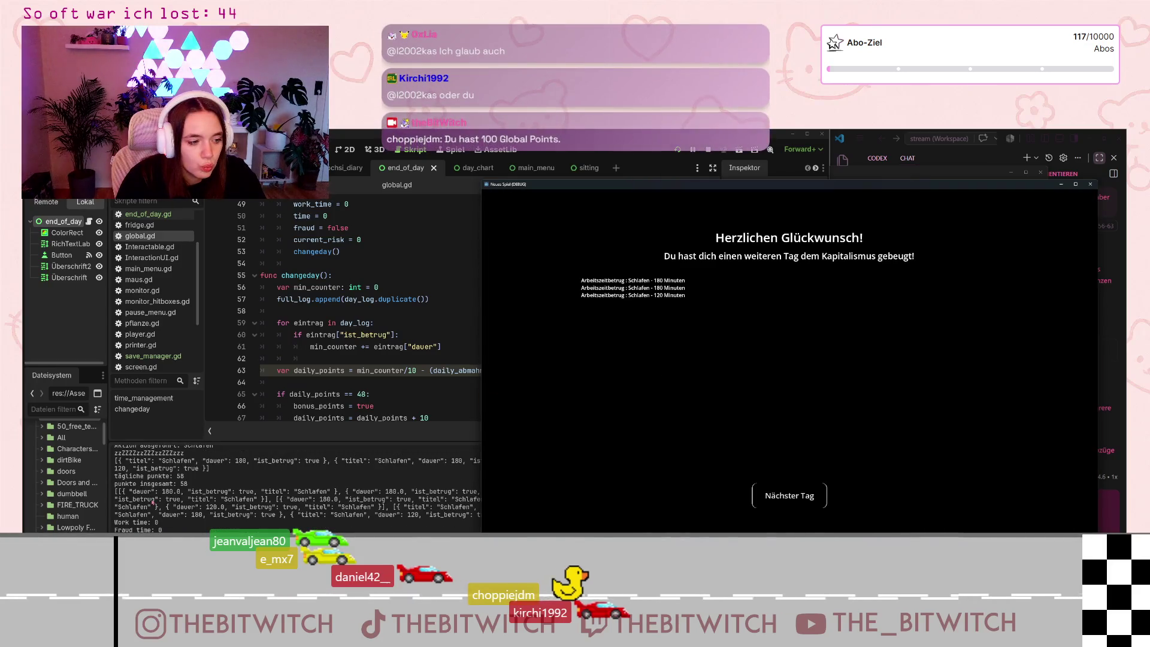
pyautogui.click(201, 488)
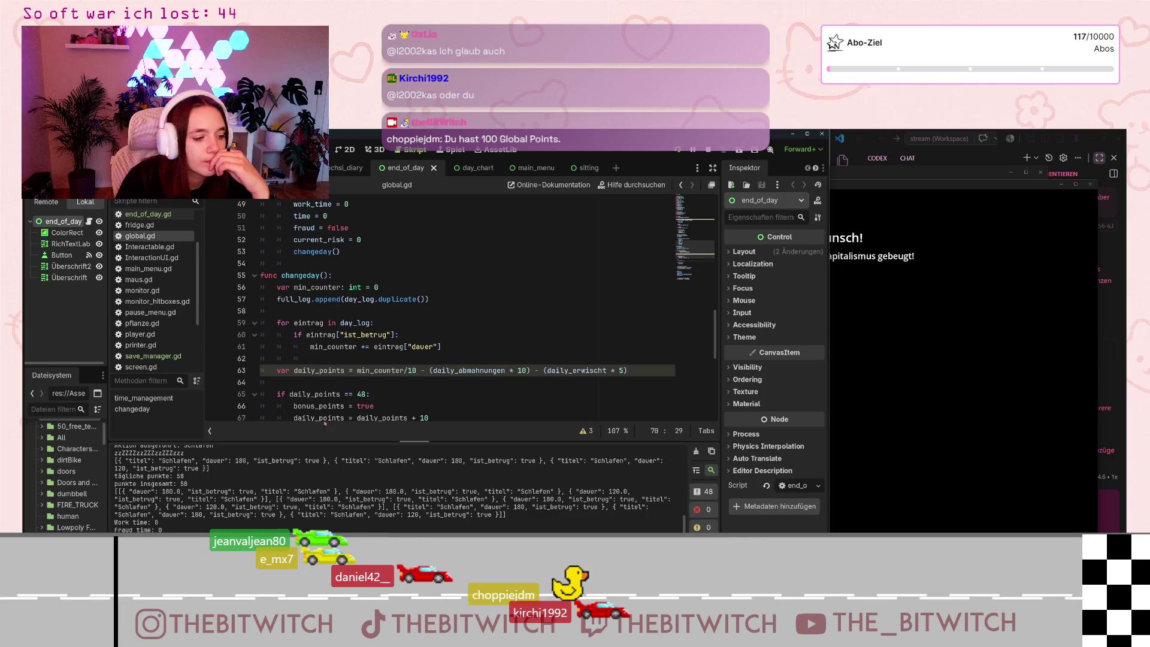
# - Scroll past changeday()'s SaveManager.save() call and open save_manager.gd
pyautogui.scroll(-5, 378, 310)
pyautogui.scroll(-3, 429, 320)
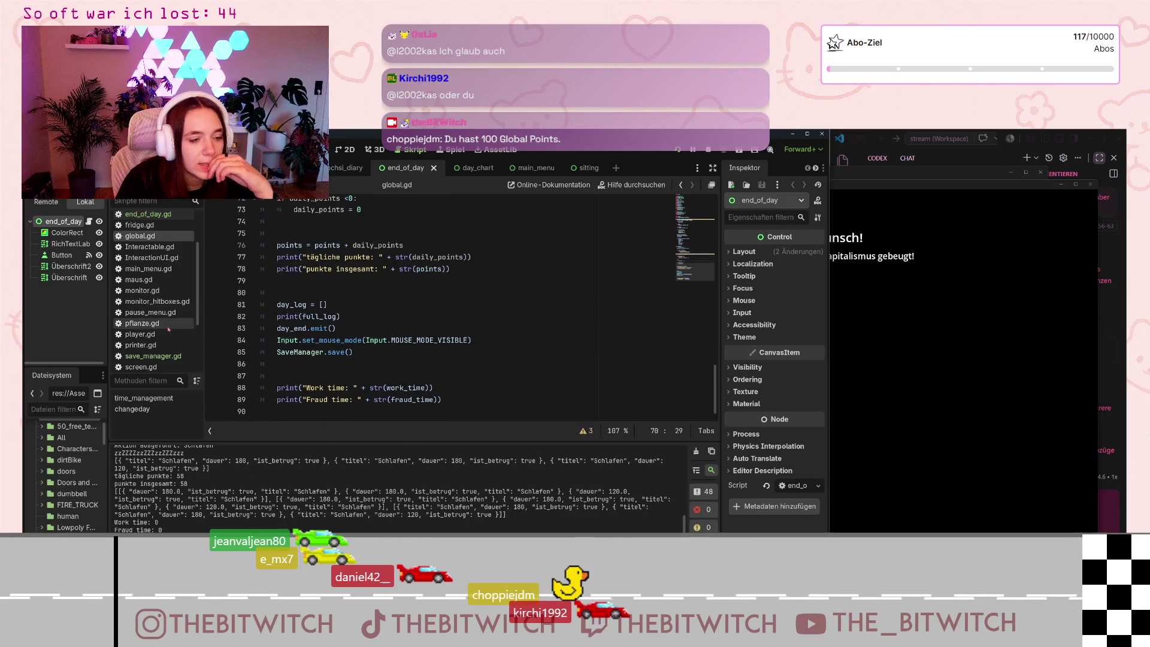
pyautogui.click(153, 356)
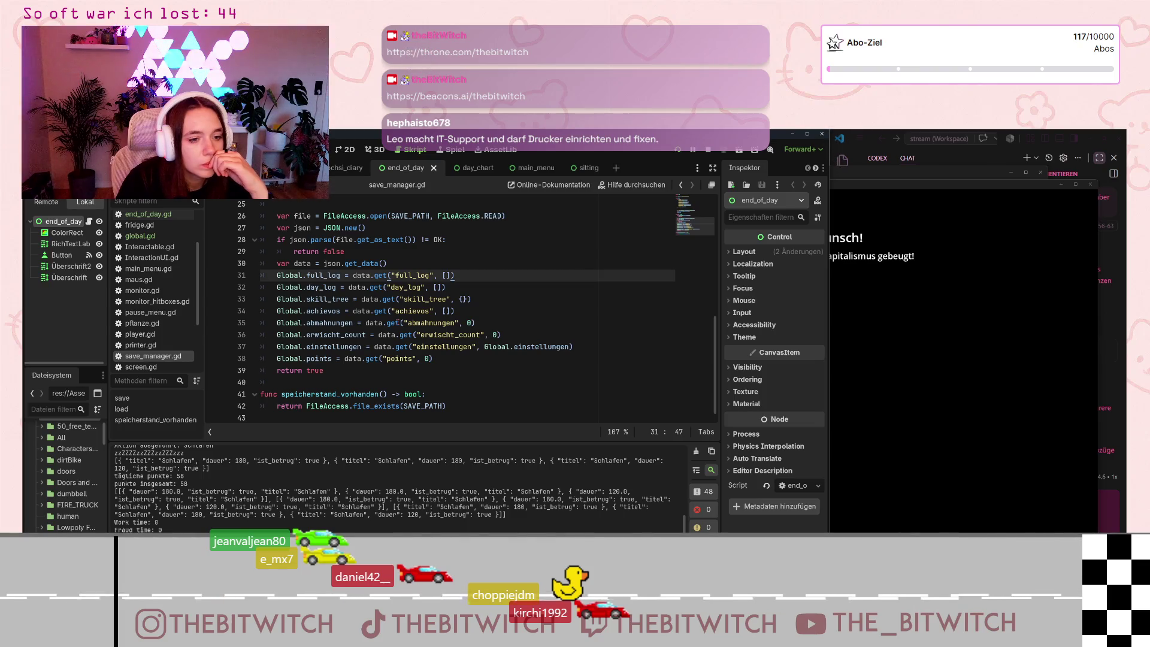
pyautogui.click(426, 359)
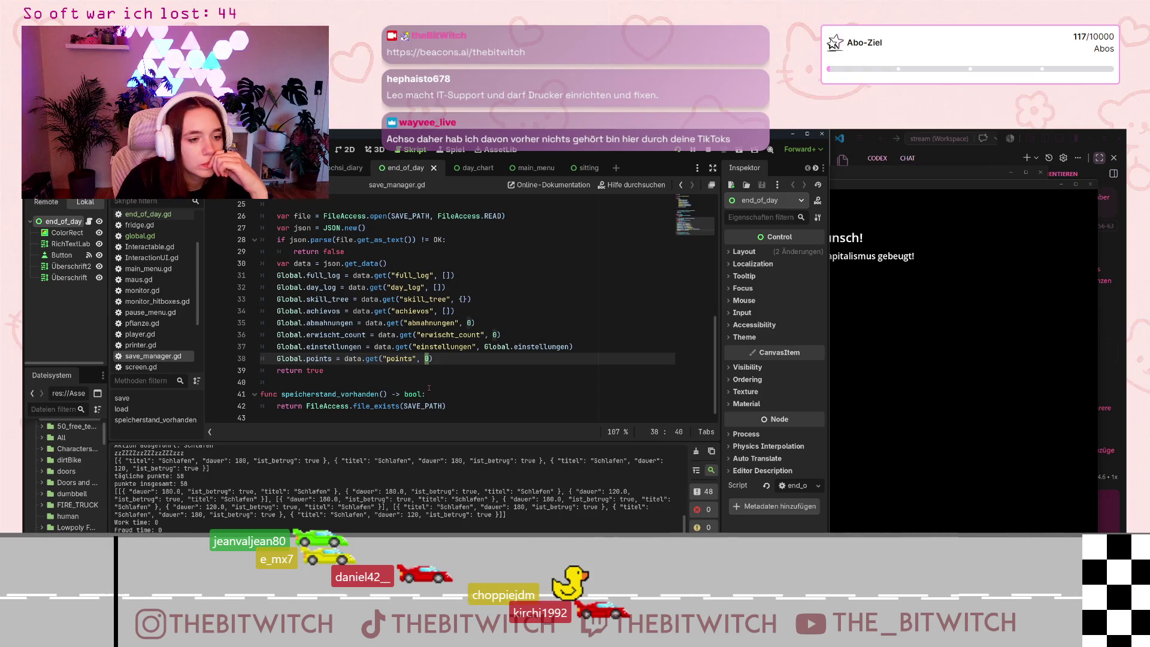
pyautogui.click(471, 322)
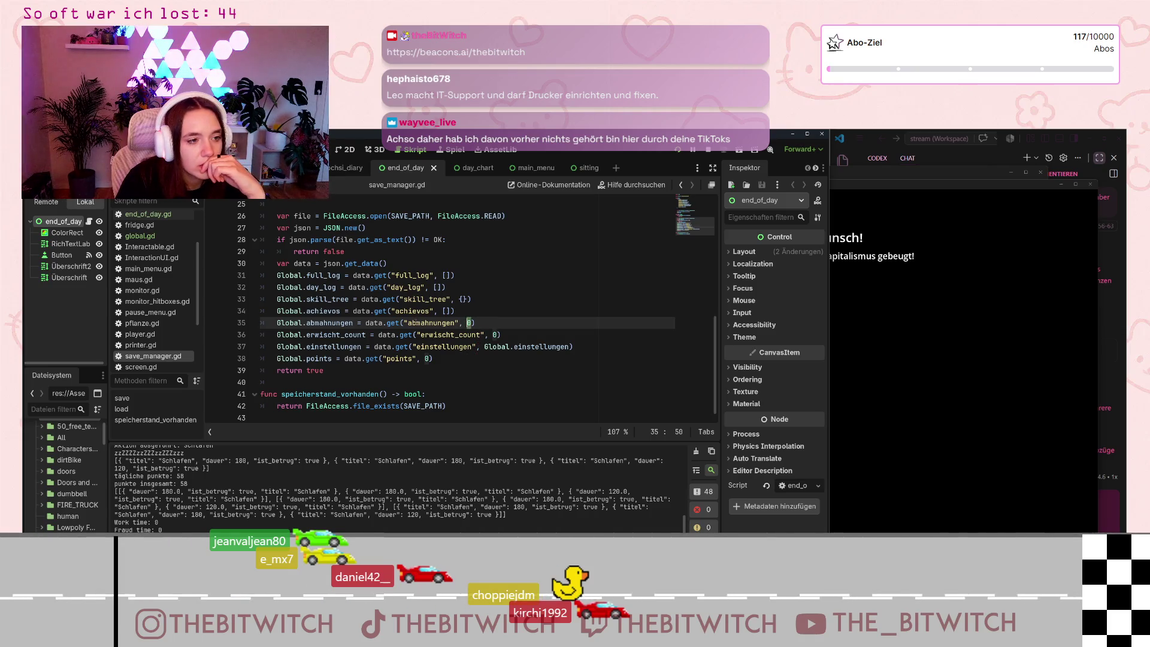
pyautogui.scroll(3, 418, 322)
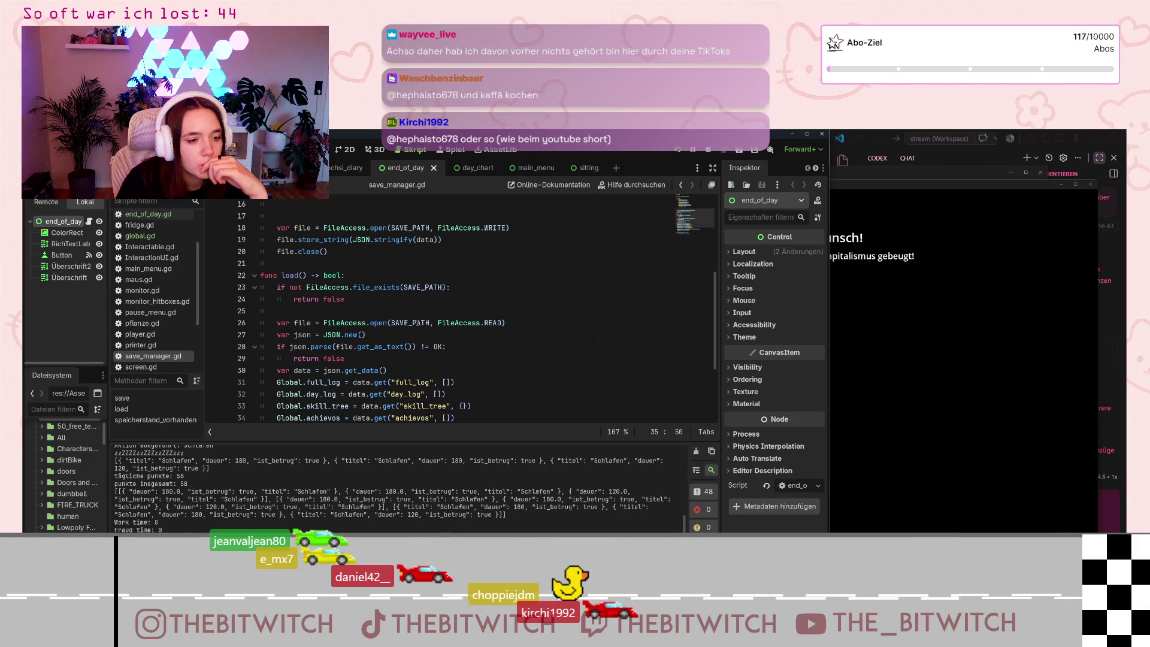
pyautogui.scroll(-2, 418, 322)
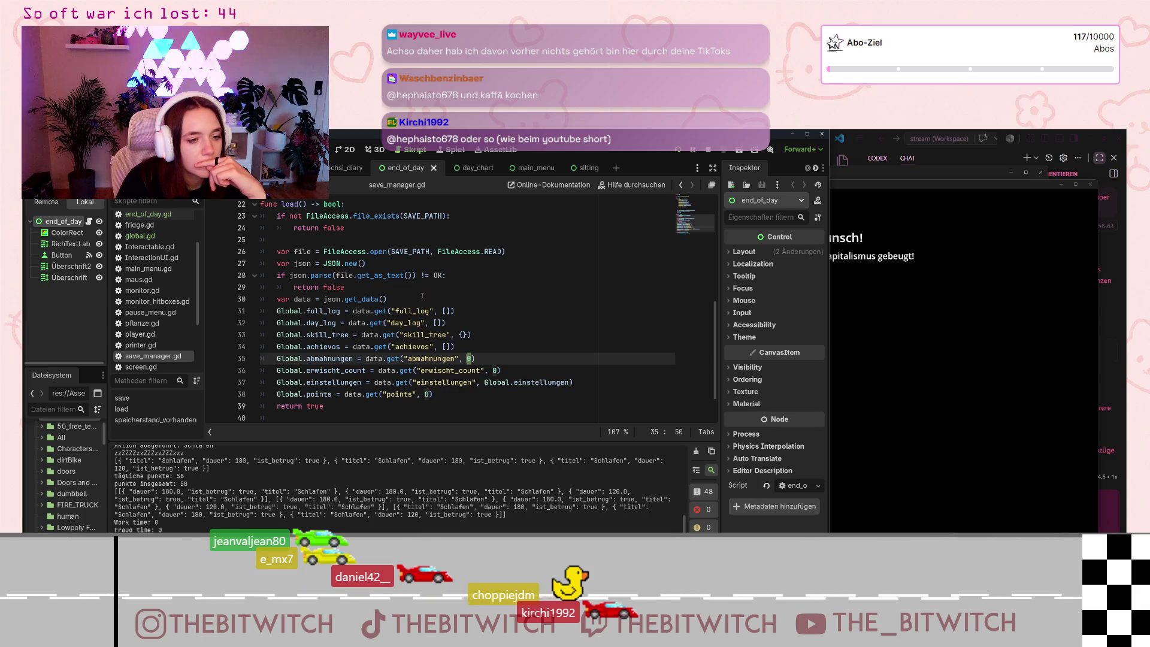
pyautogui.click(473, 358)
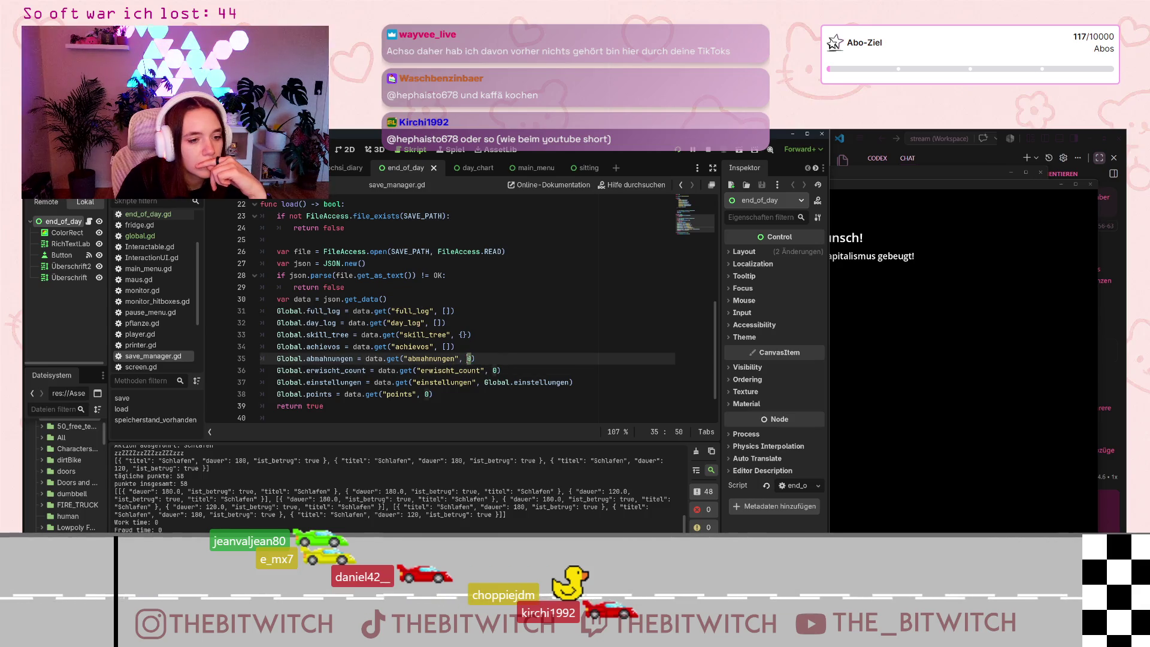
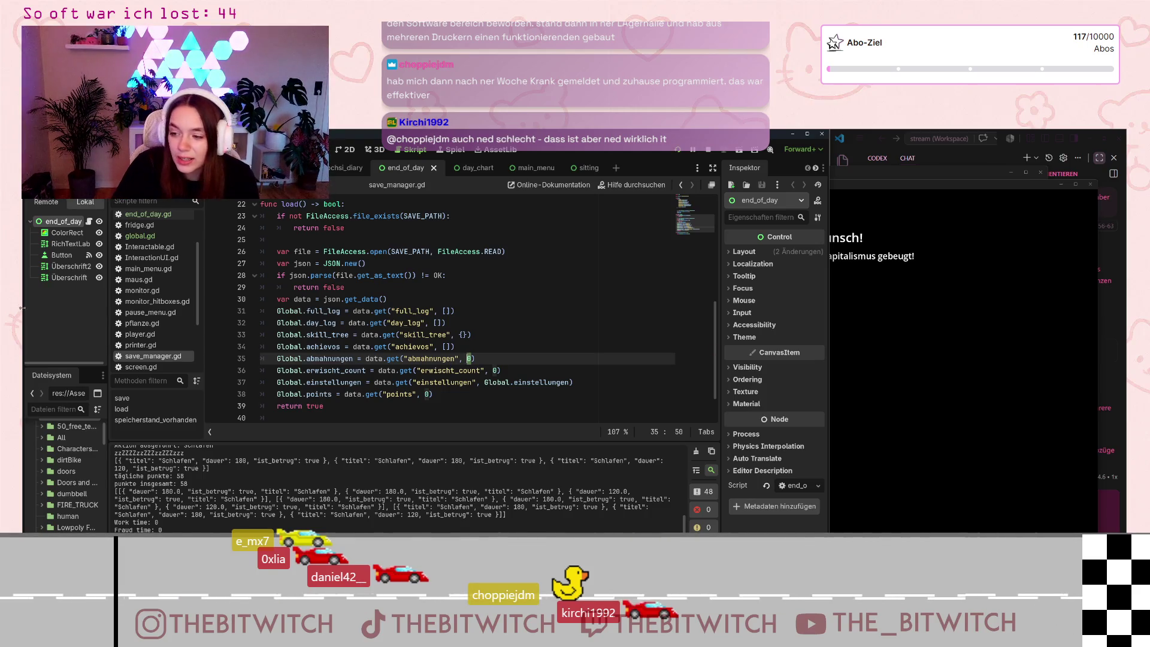
# - Review the keys in the save data dictionary of the save script
pyautogui.press('Right')
pyautogui.press('Right')
pyautogui.scroll(3, 378, 339)
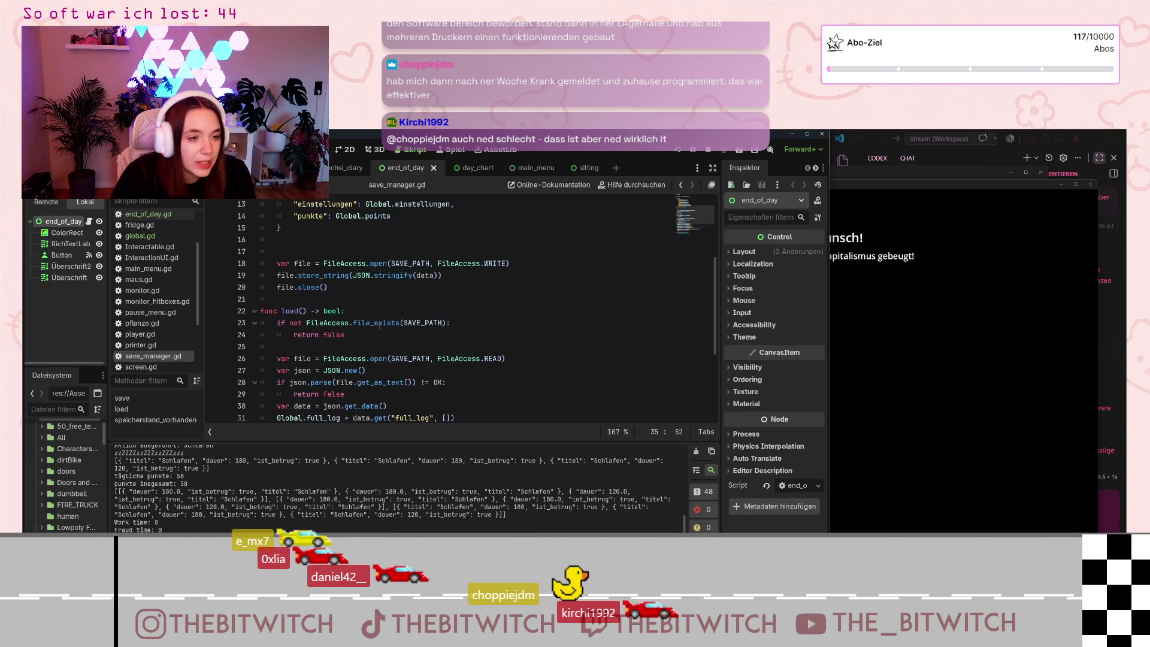
pyautogui.scroll(4, 378, 340)
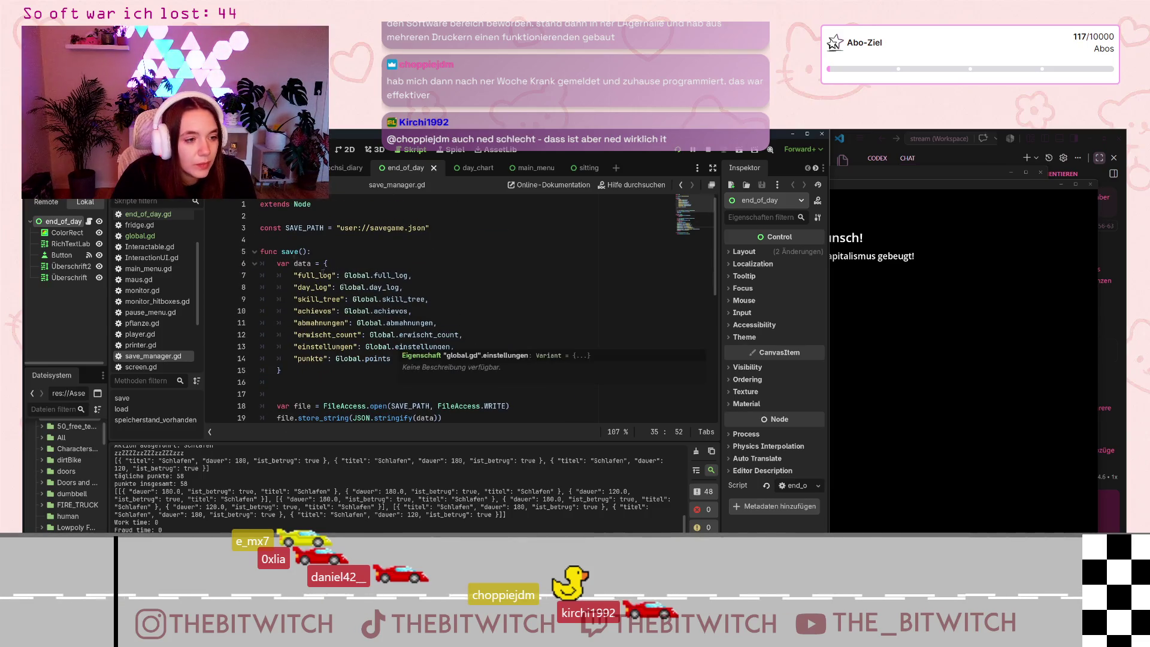
pyautogui.moveTo(374, 357)
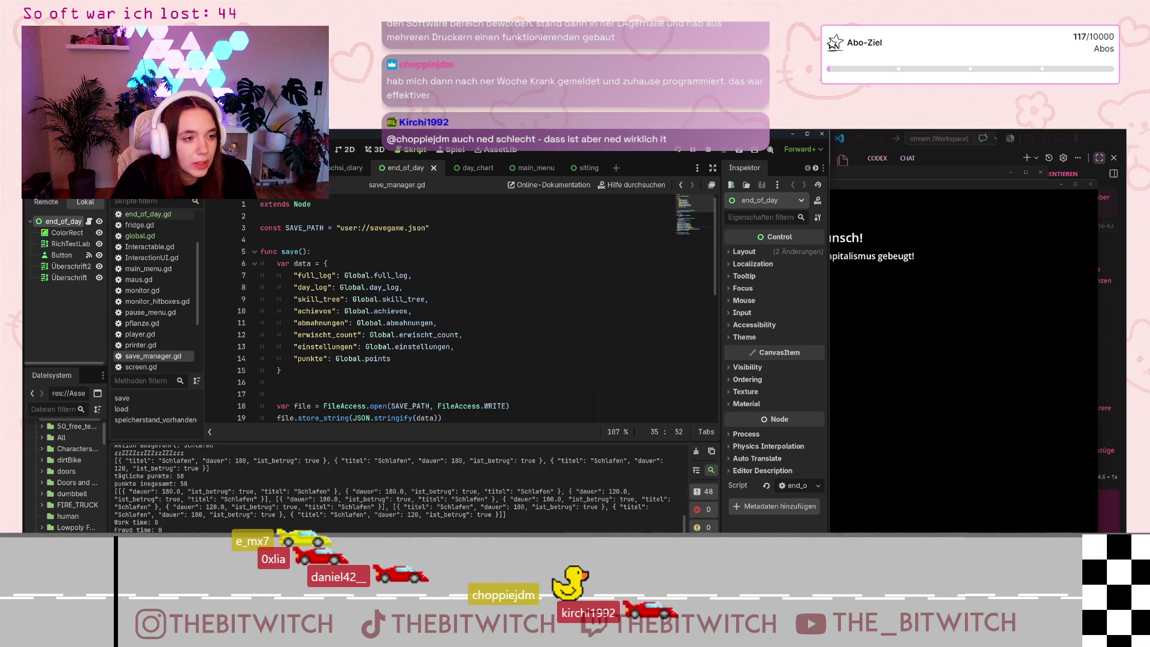
pyautogui.moveTo(324, 277); pyautogui.dragTo(387, 335)
pyautogui.click(407, 361)
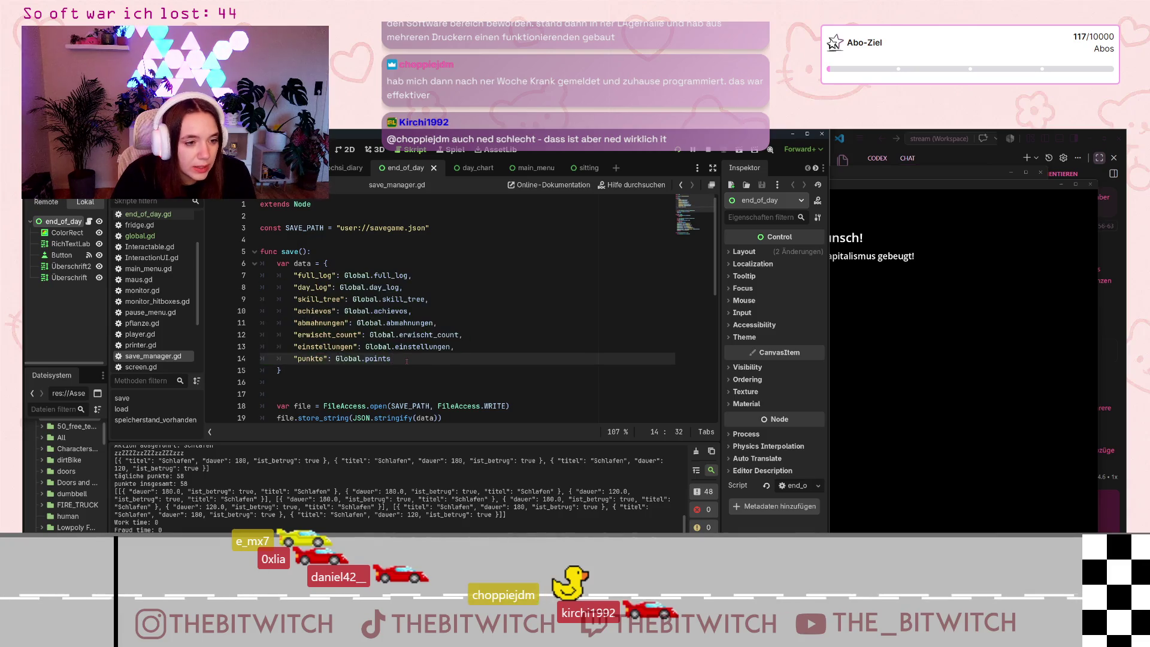
pyautogui.scroll(-5, 408, 362)
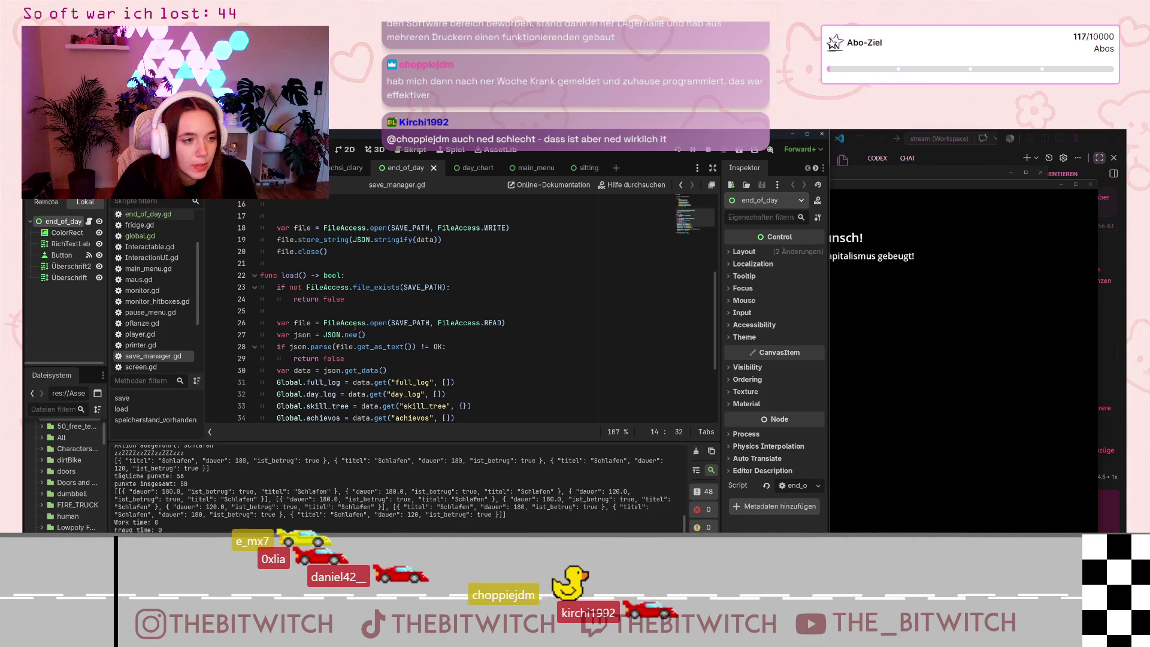
pyautogui.scroll(-2, 358, 332)
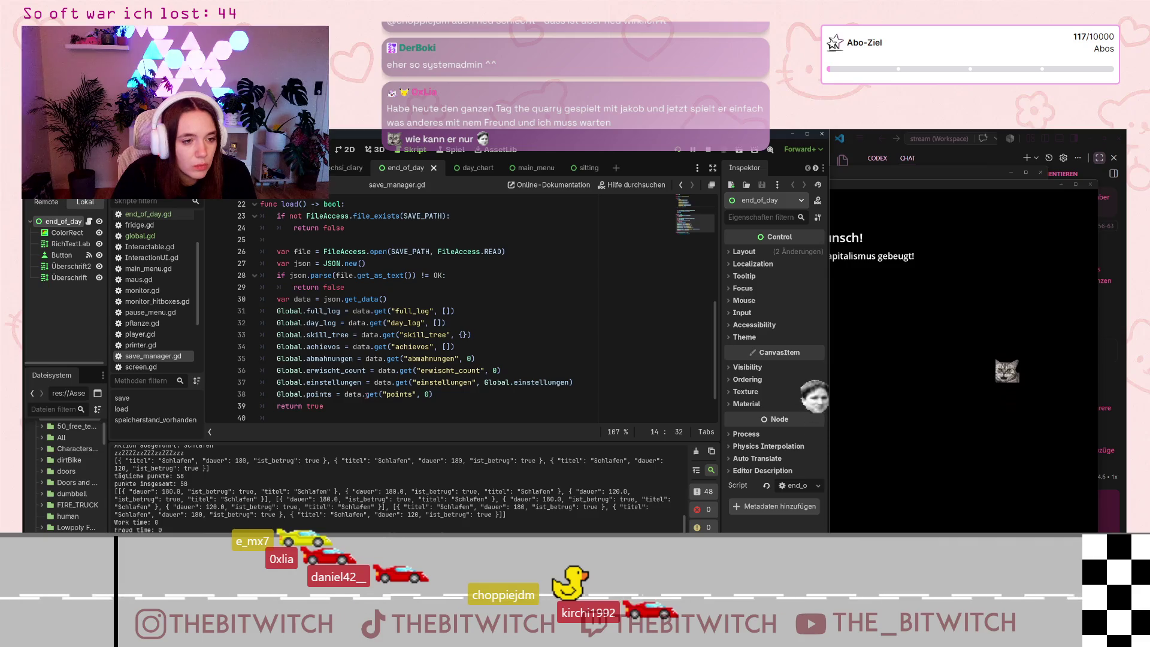
# - Ask the Copilot chat, in German, why the points aren't stored when saving
pyautogui.click(427, 394)
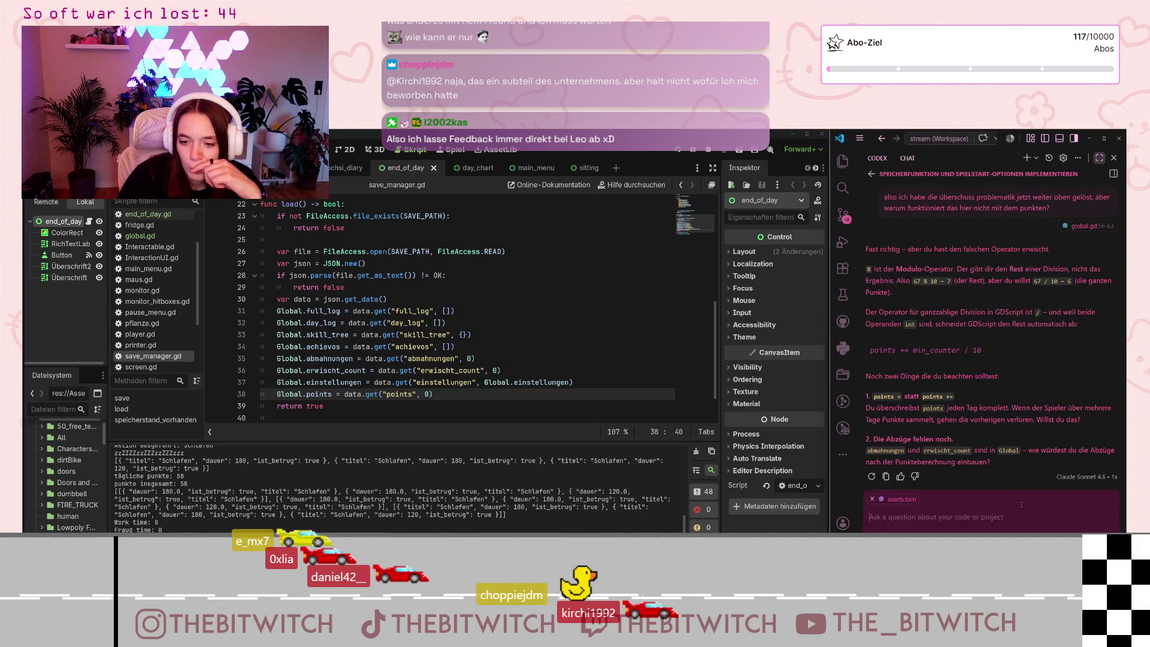
pyautogui.write('kannst du mir sagen, wa')
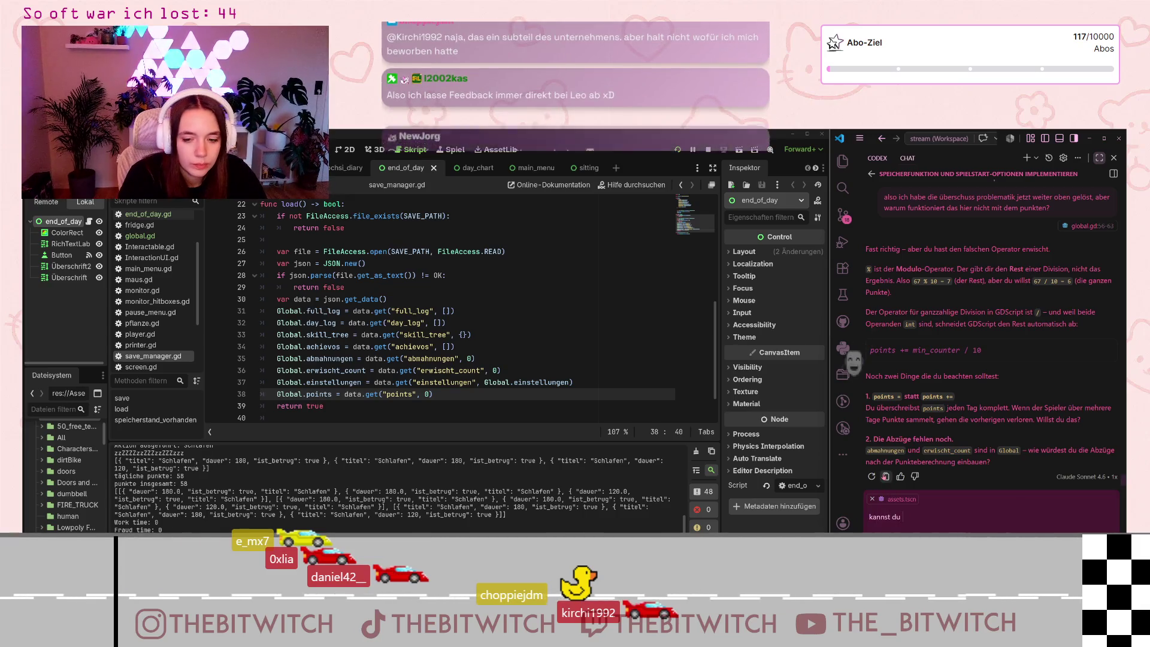
pyautogui.write('rum ')
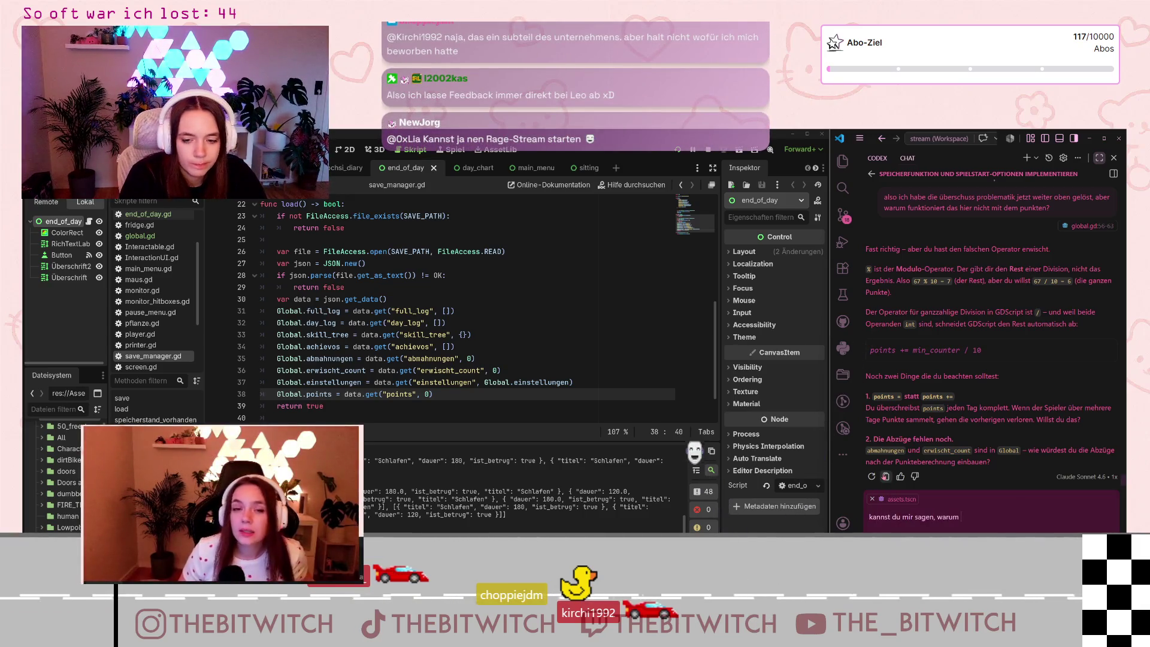
pyautogui.write('meine punkte beim speichern nicht gespeic')
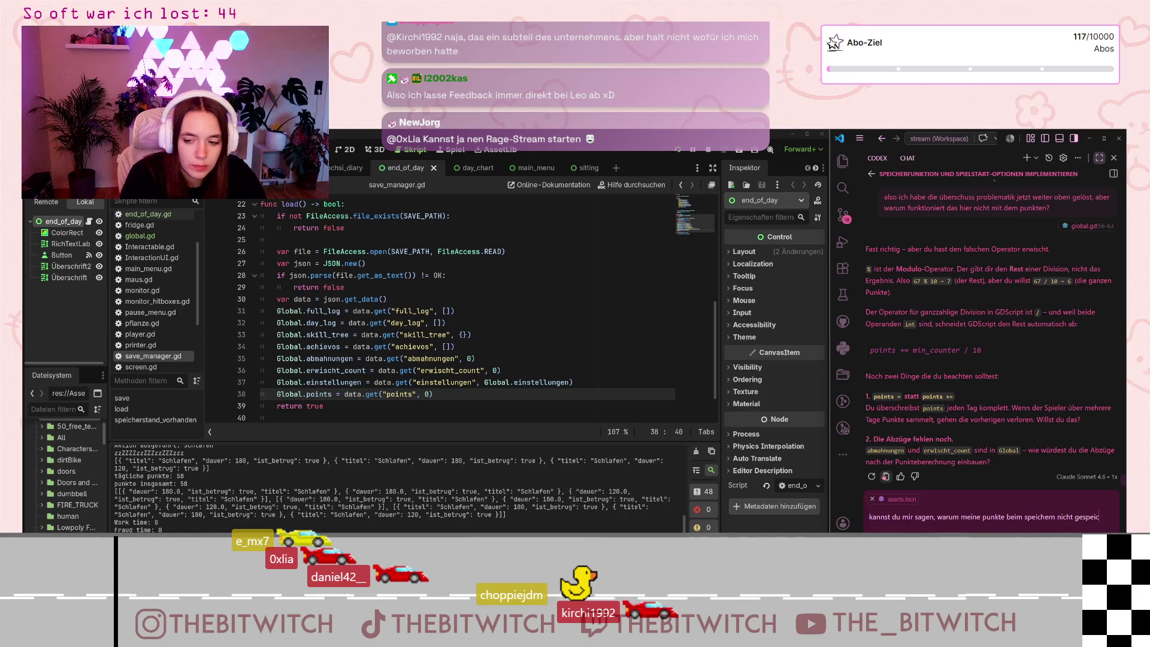
pyautogui.write('hert werden?')
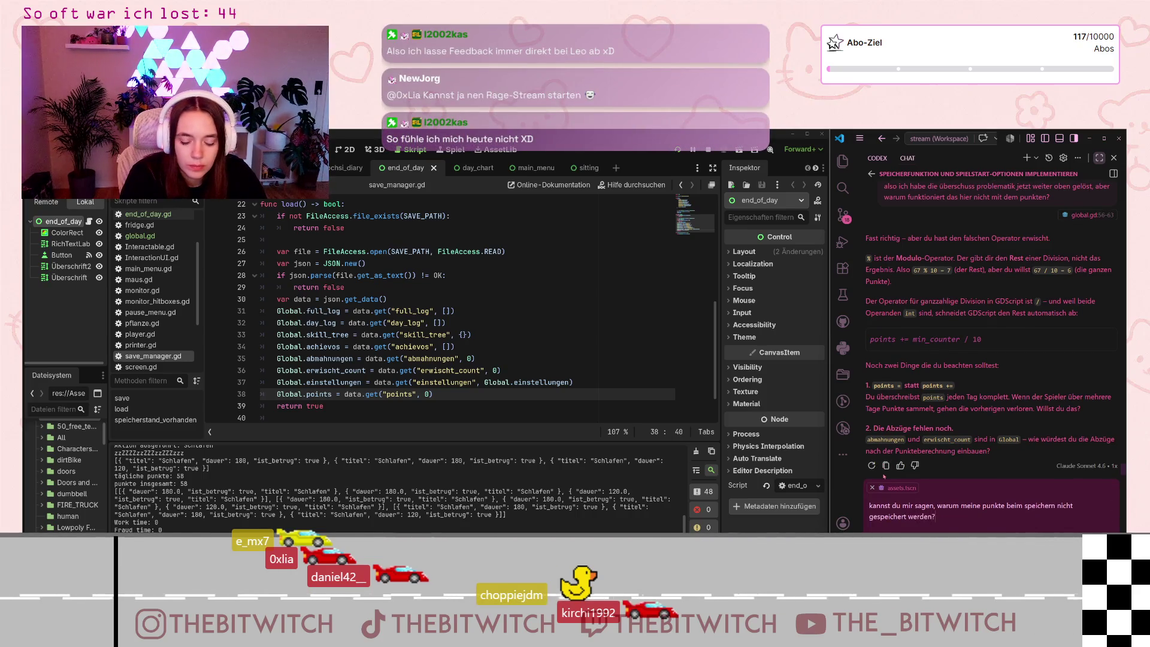
pyautogui.press('Return')
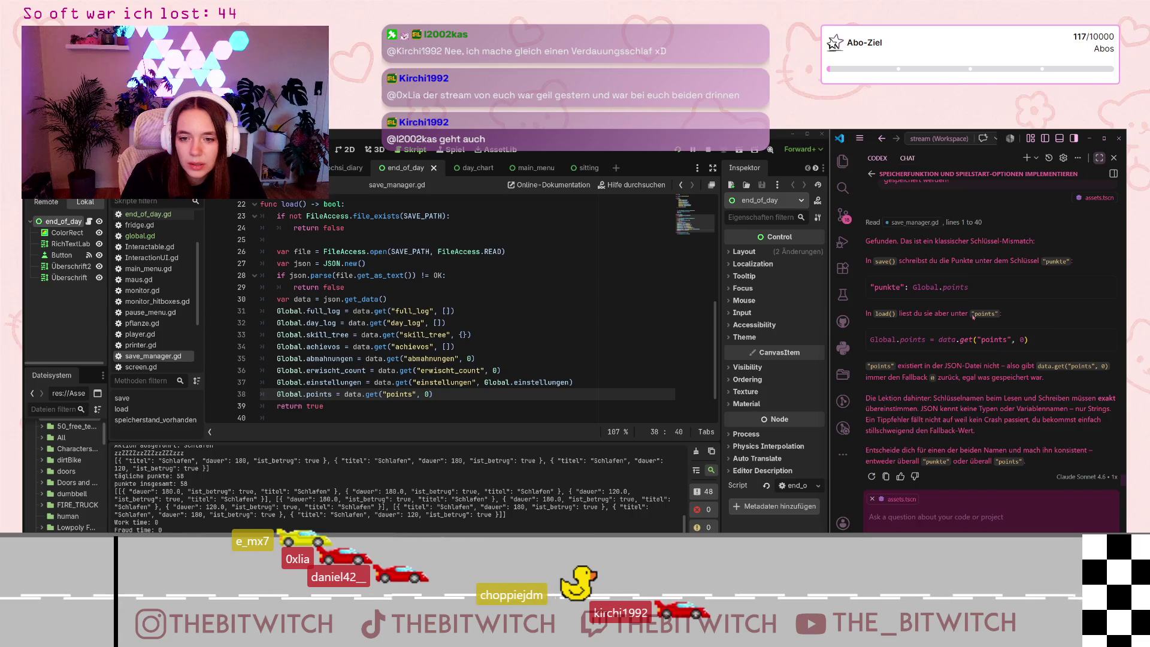
# - Change the save key on line 14 from 'punkte' to 'points'
pyautogui.scroll(4, 410, 305)
pyautogui.scroll(2, 410, 305)
pyautogui.click(302, 323)
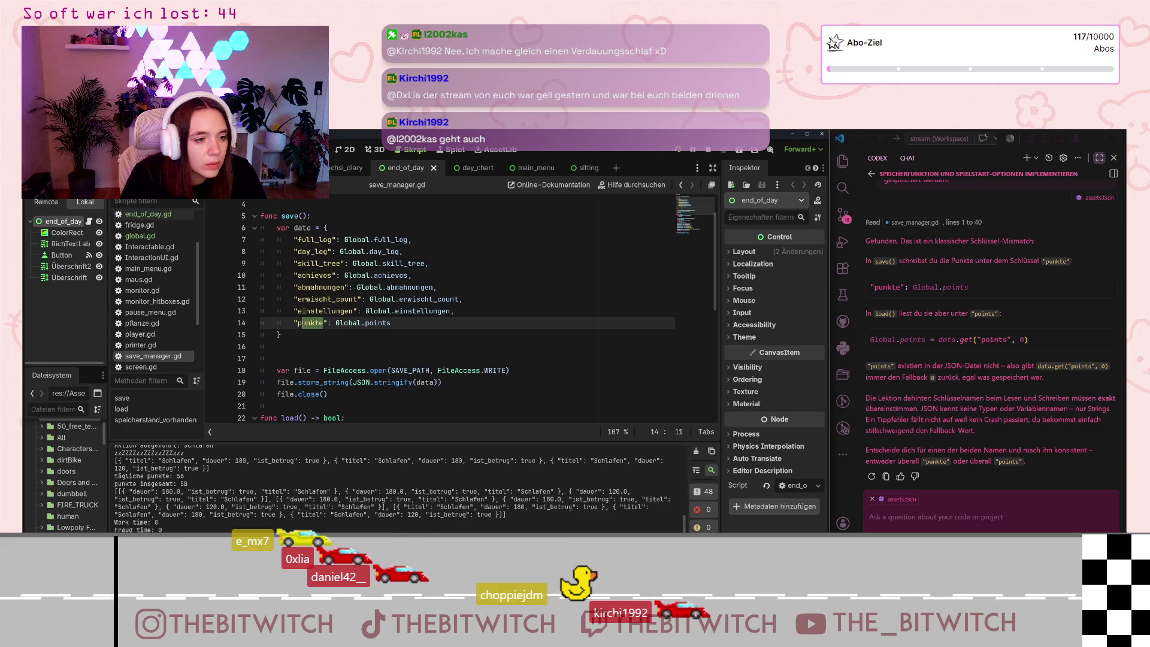
pyautogui.write('points')
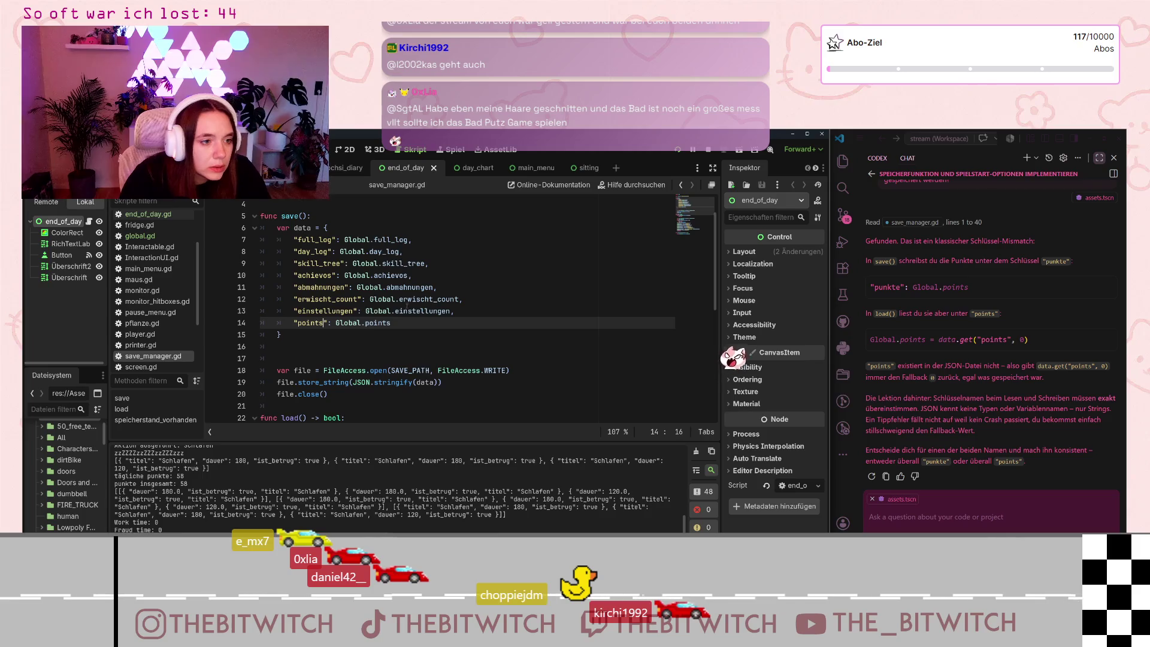
# - Save save_manager.gd and rerun the game with F5 to test the fix
pyautogui.scroll(-4, 413, 294)
pyautogui.scroll(-3, 412, 294)
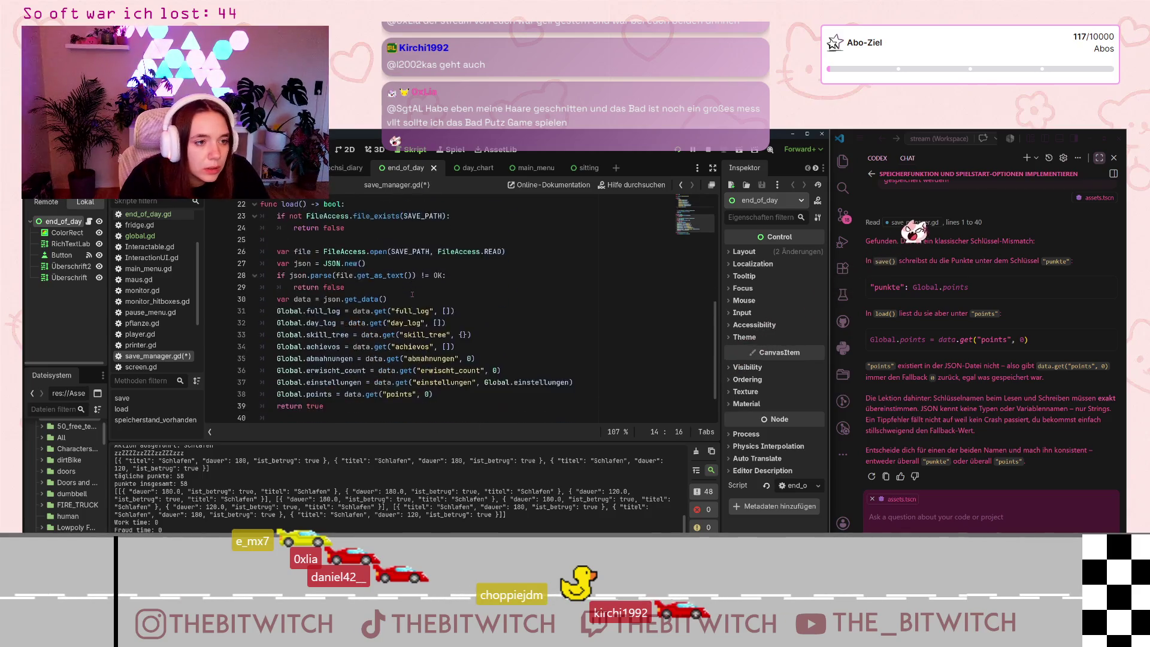
pyautogui.click(493, 359)
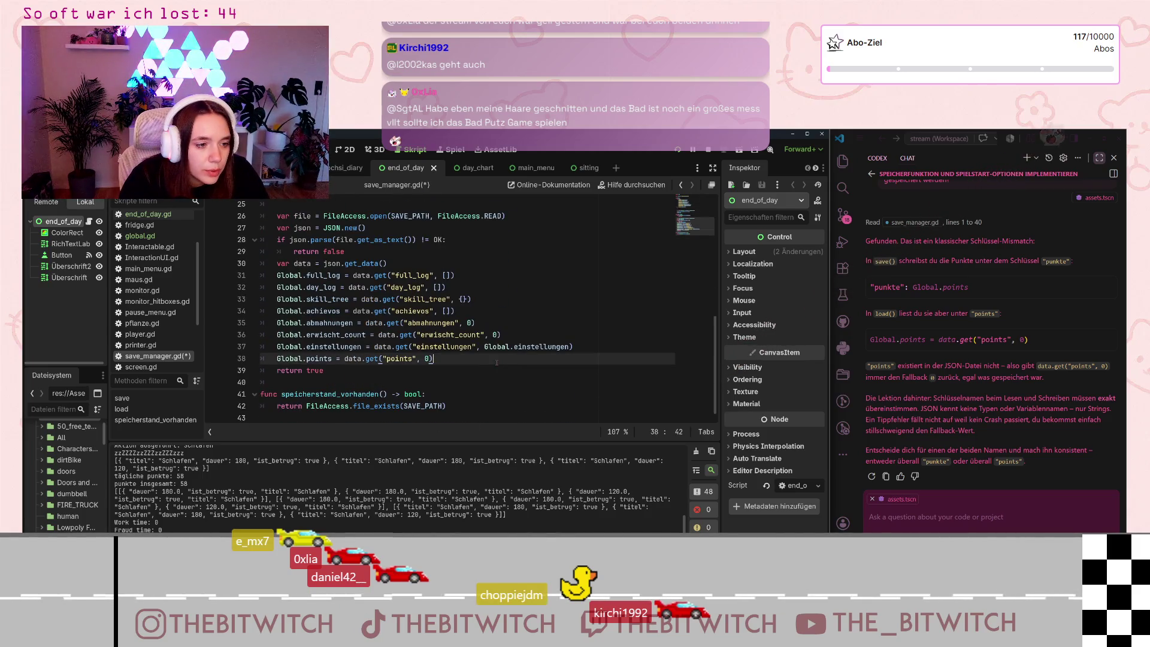
pyautogui.hotkey('ctrl', 's')
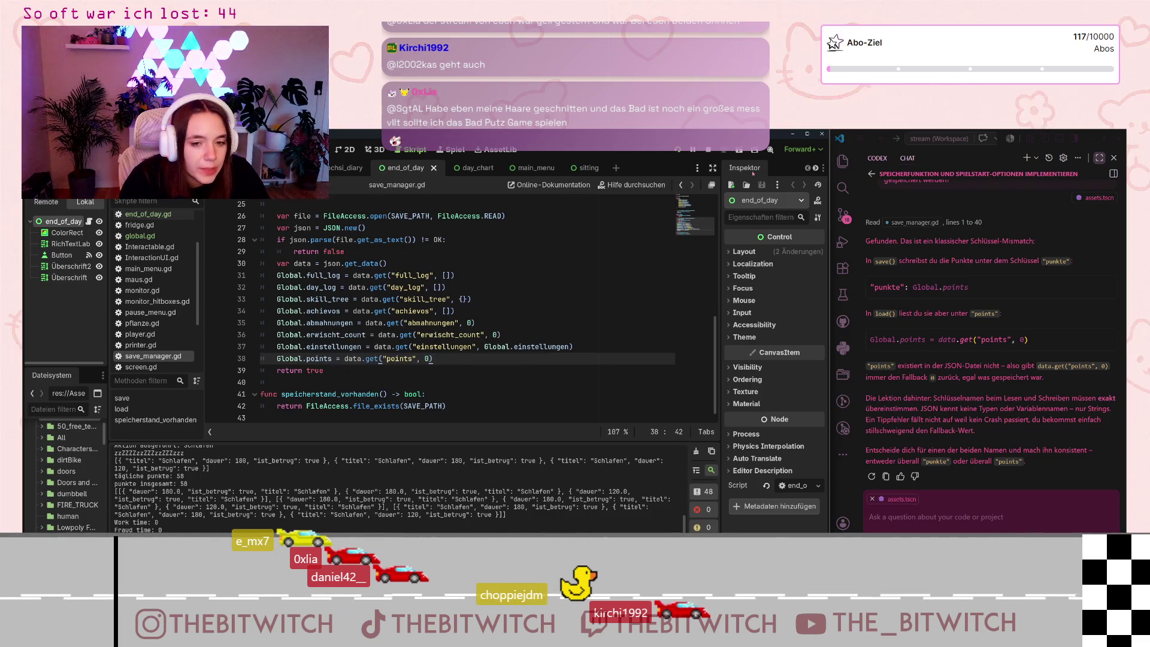
pyautogui.press('F5')
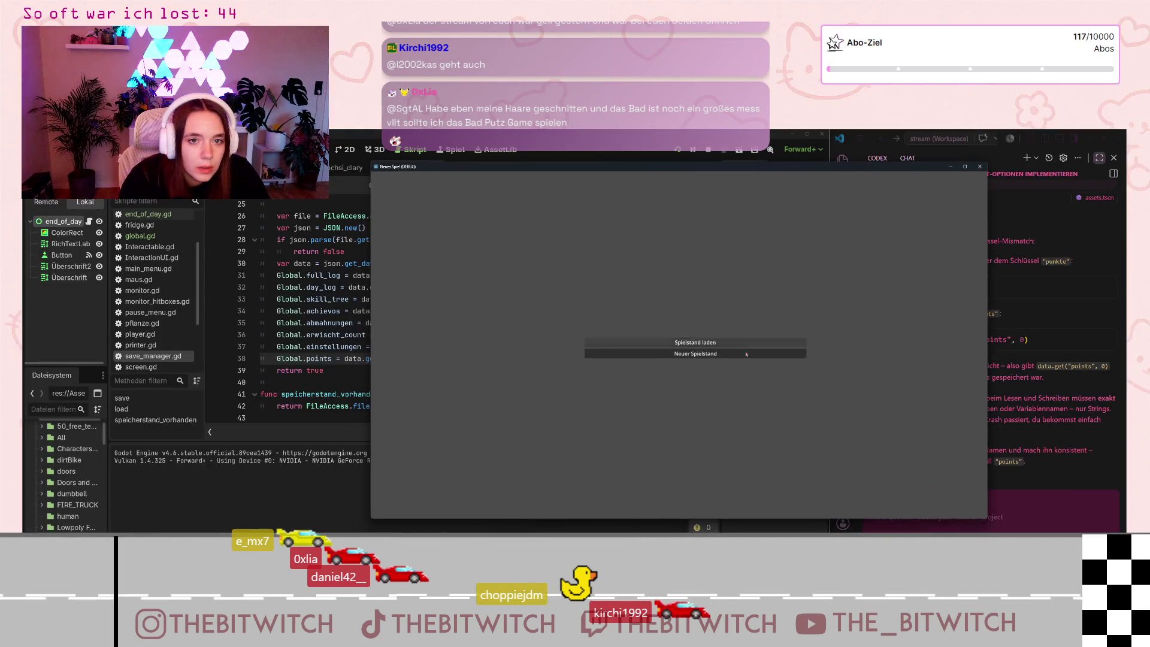
# - Start a new save game, sleep on the couch and continue to the next day
pyautogui.click(747, 354)
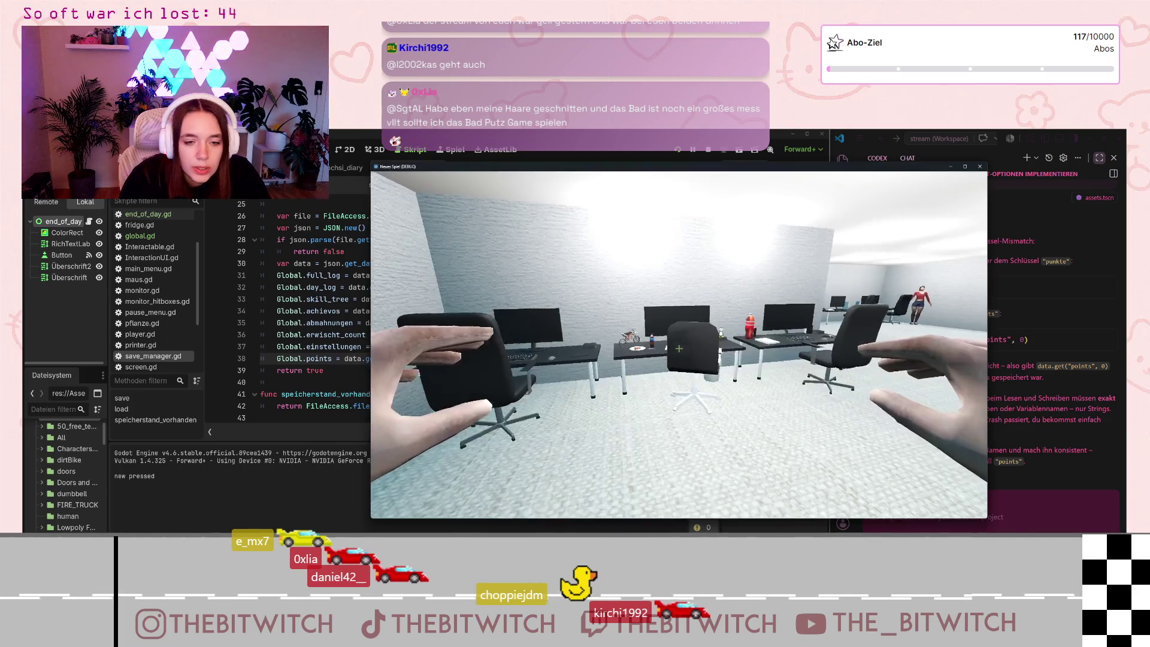
pyautogui.moveTo(679, 348)
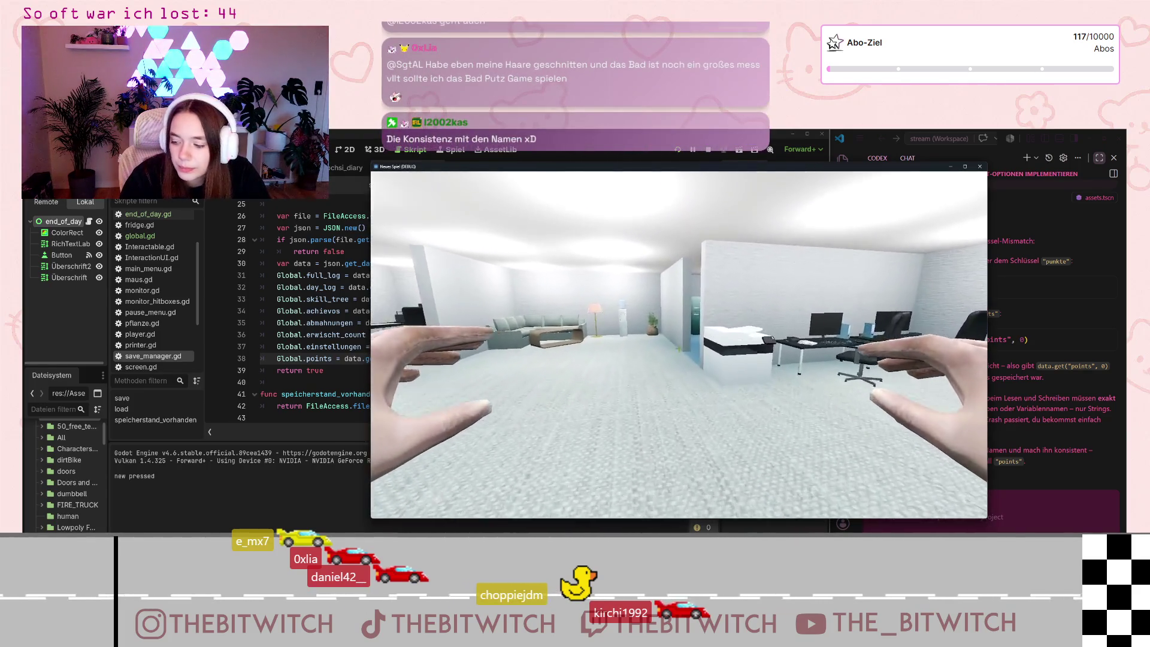
pyautogui.press('w')
pyautogui.press('w')
pyautogui.press('e')
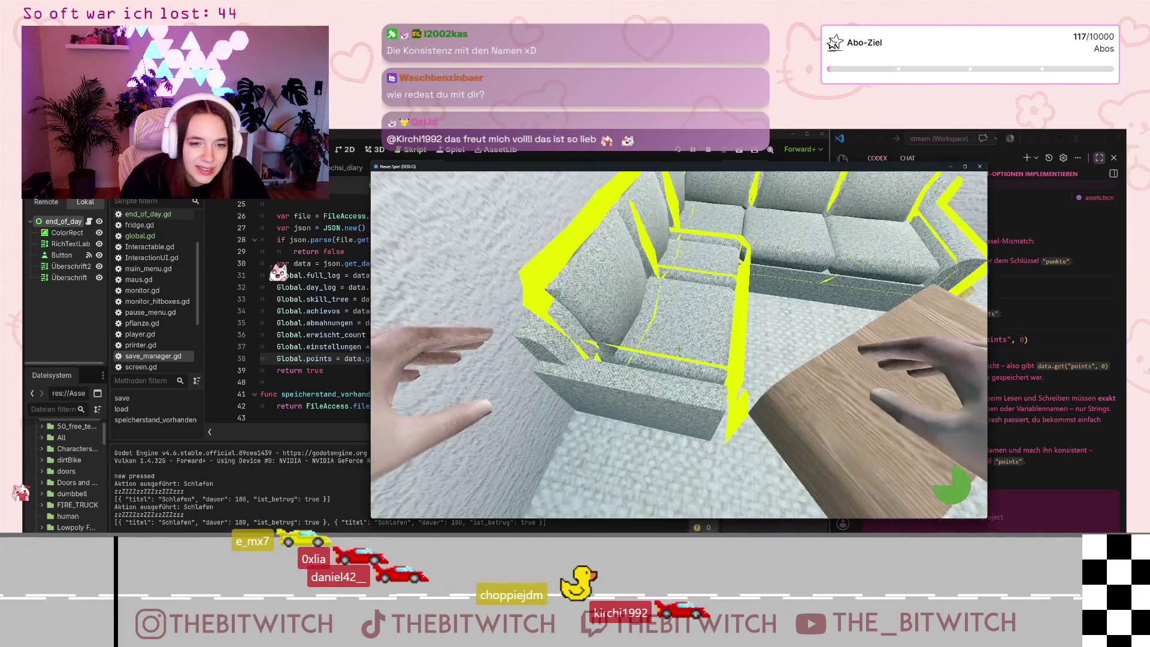
pyautogui.press('Return')
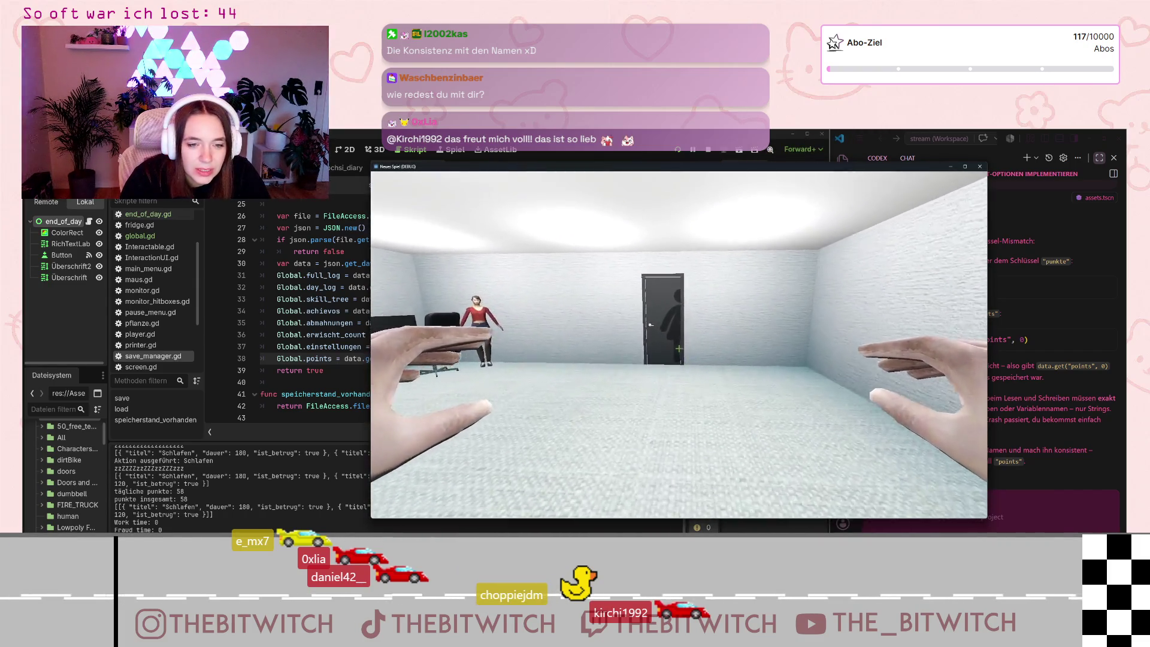
# - Take a toilet break, call a customer from the desk phone and repair the printer
pyautogui.press('w')
pyautogui.press('e')
pyautogui.press('w')
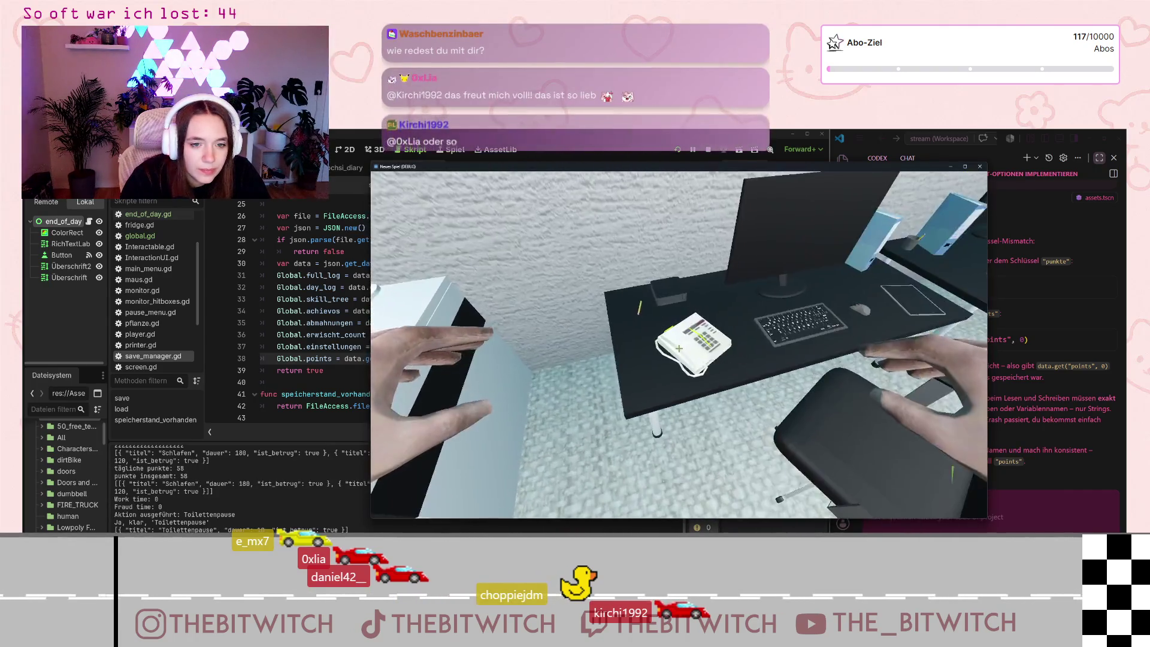
pyautogui.press('e')
pyautogui.press('w')
pyautogui.press('e')
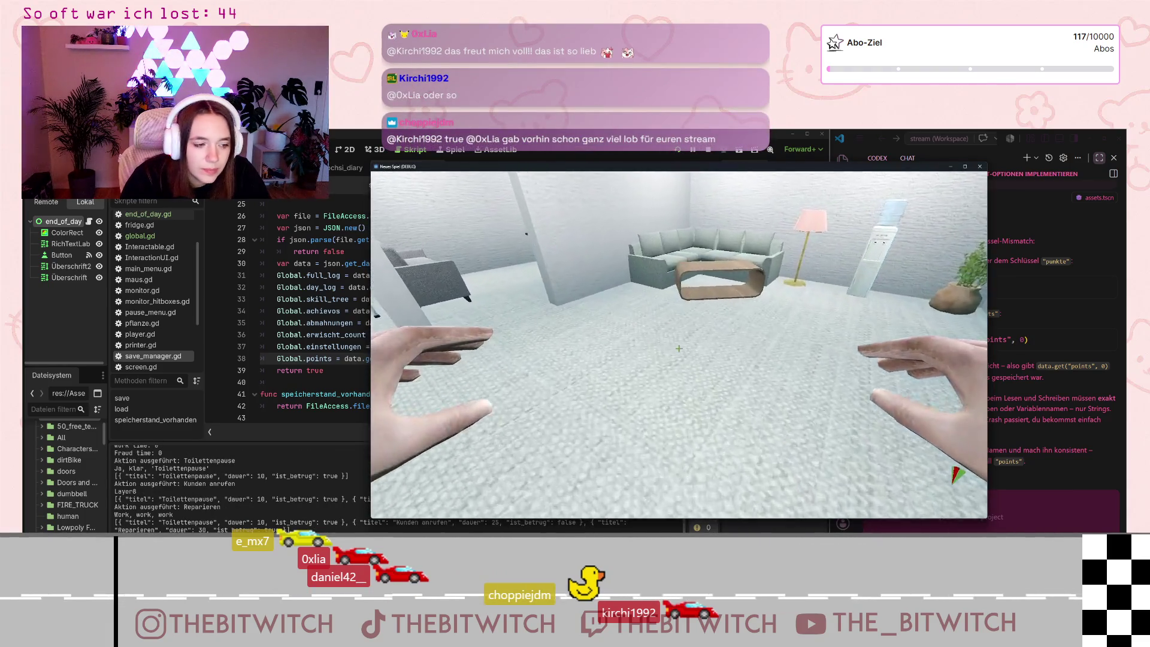
# - Sleep on the couch again, repair and chat at the desk, then finish the day and continue
pyautogui.press('w')
pyautogui.press('e')
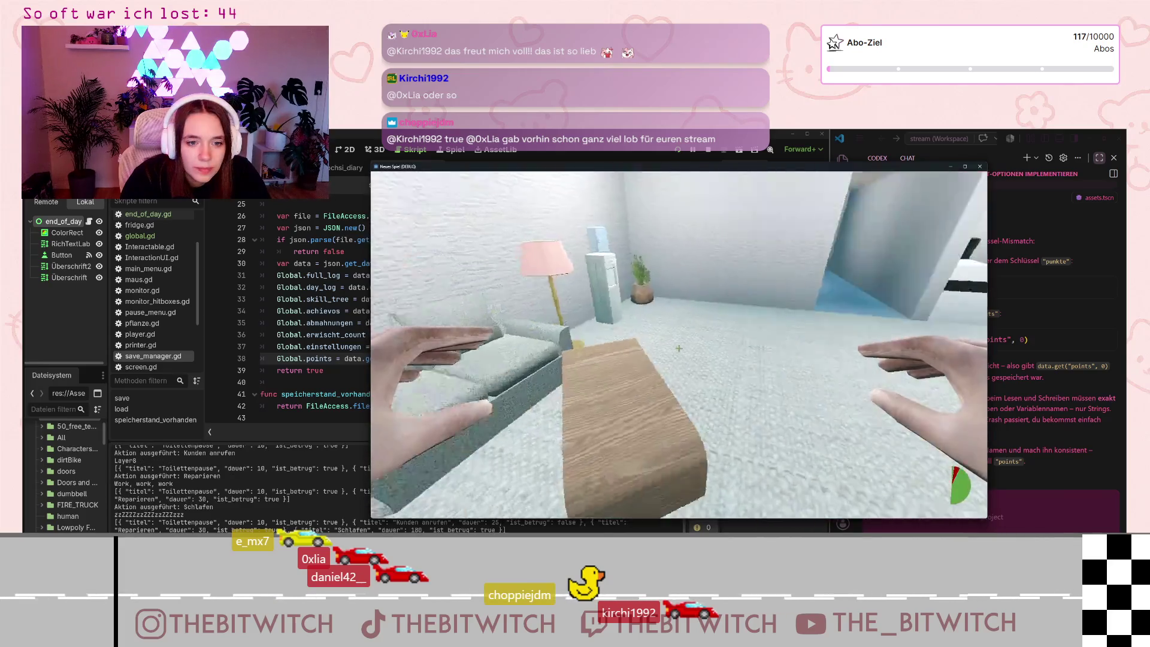
pyautogui.press('e')
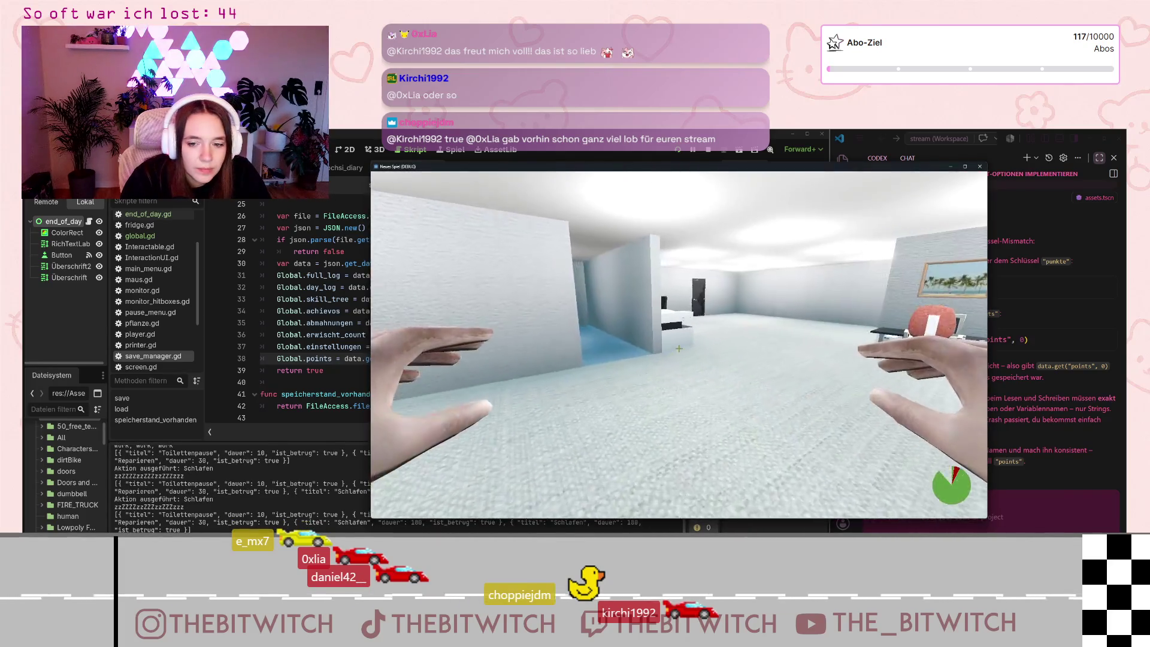
pyautogui.press('w')
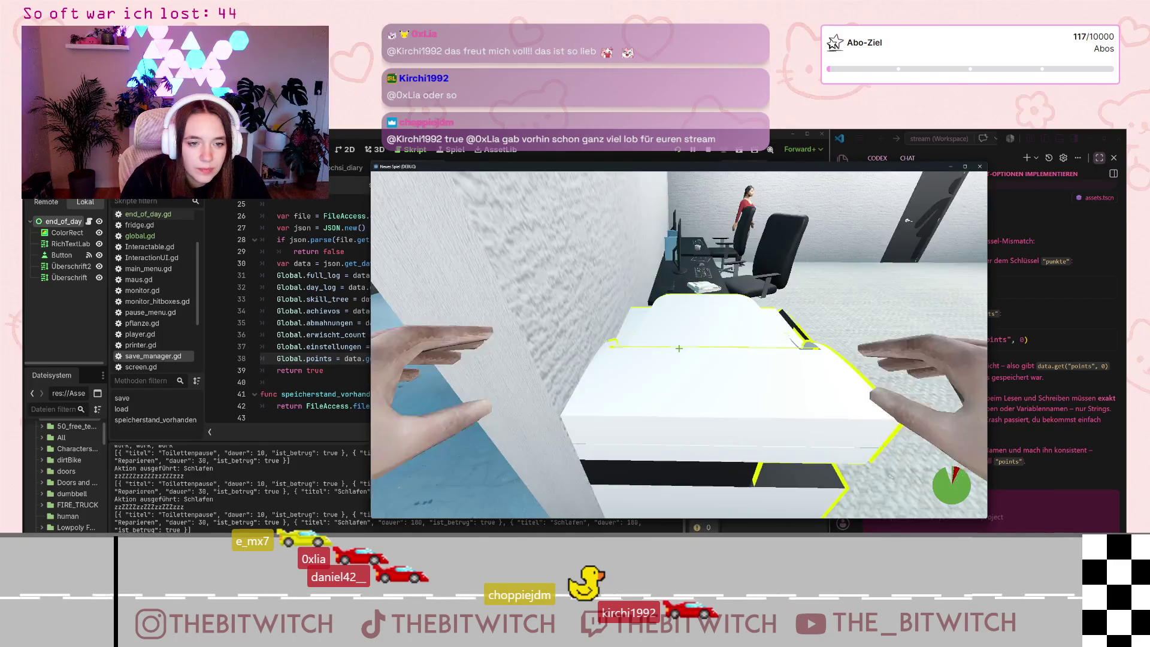
pyautogui.press('e')
pyautogui.press('Return')
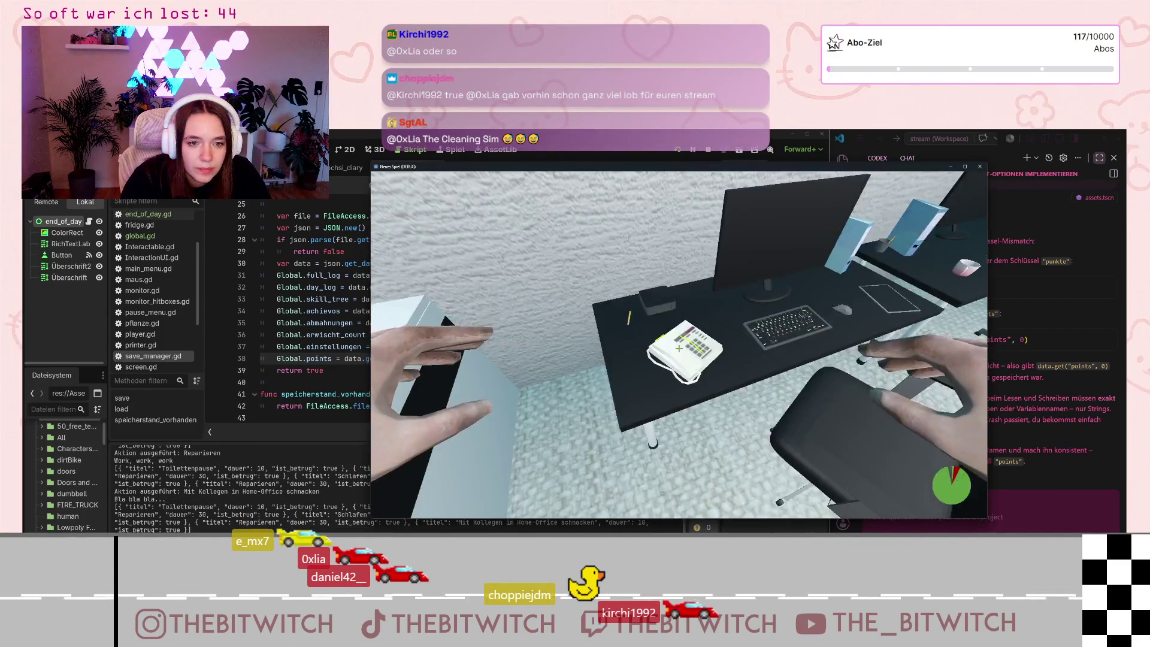
pyautogui.press('Return')
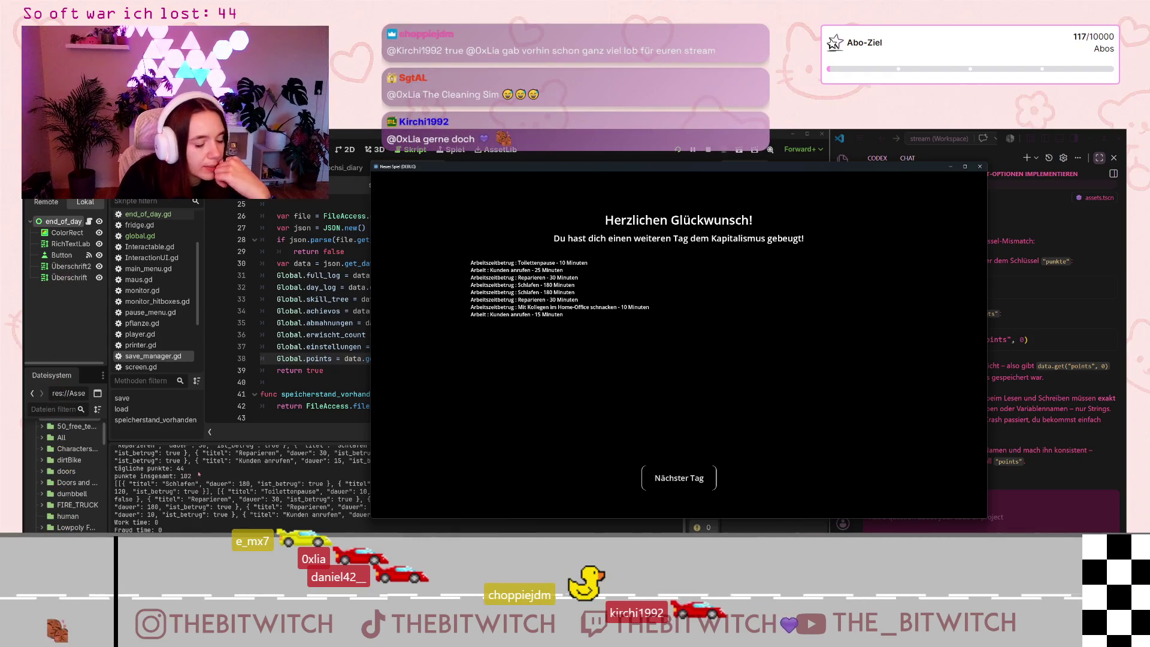
pyautogui.click(687, 487)
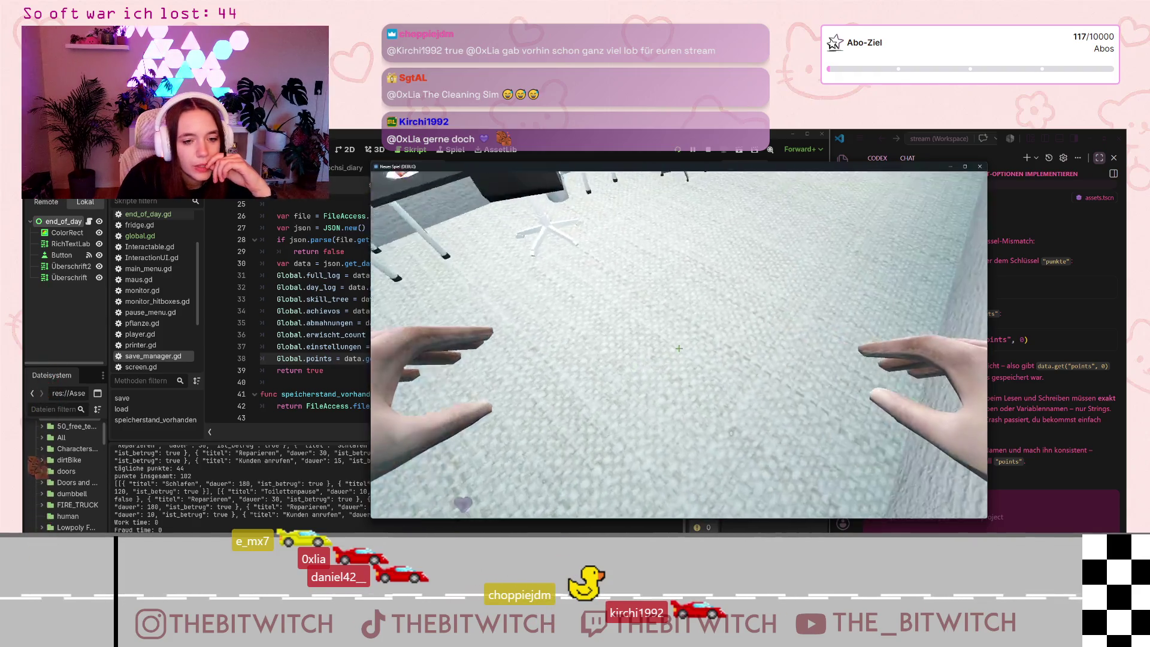
# - Save the game from the pause menu, return to the main menu and load the saved game
pyautogui.press('Escape')
pyautogui.click(670, 335)
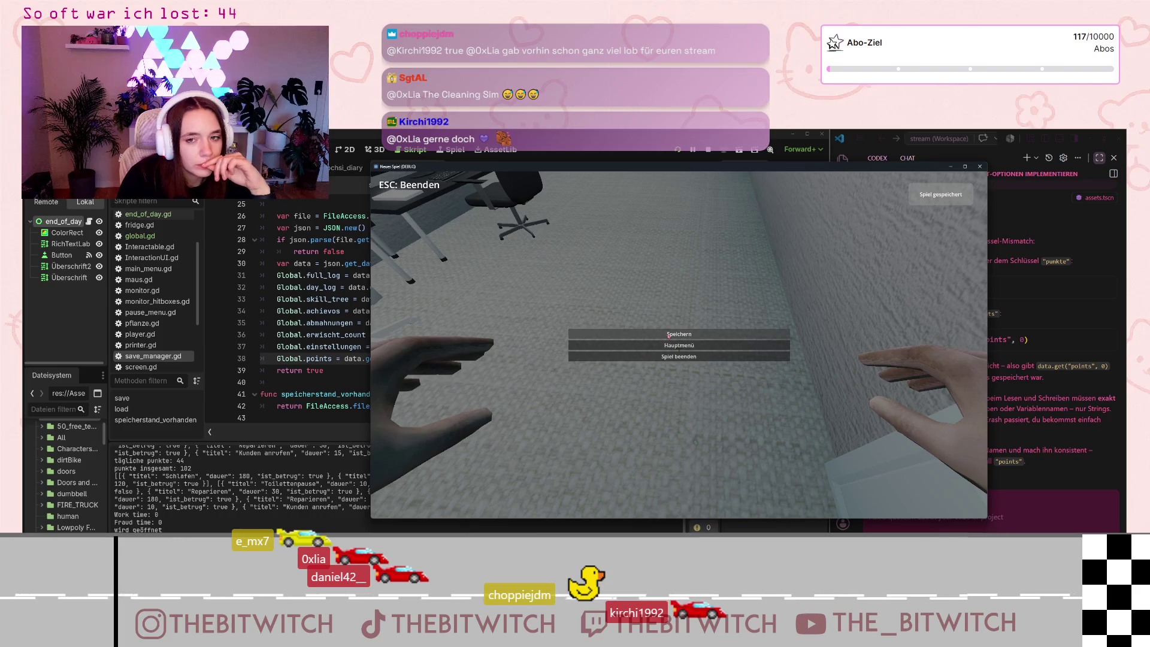
pyautogui.click(703, 345)
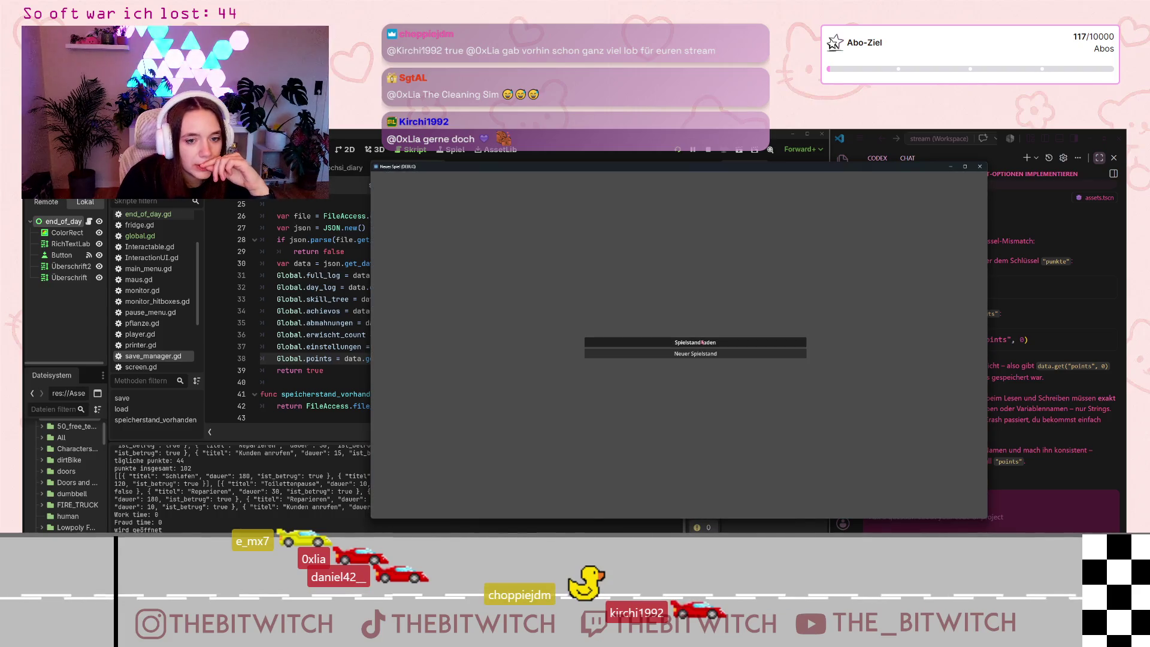
pyautogui.click(702, 343)
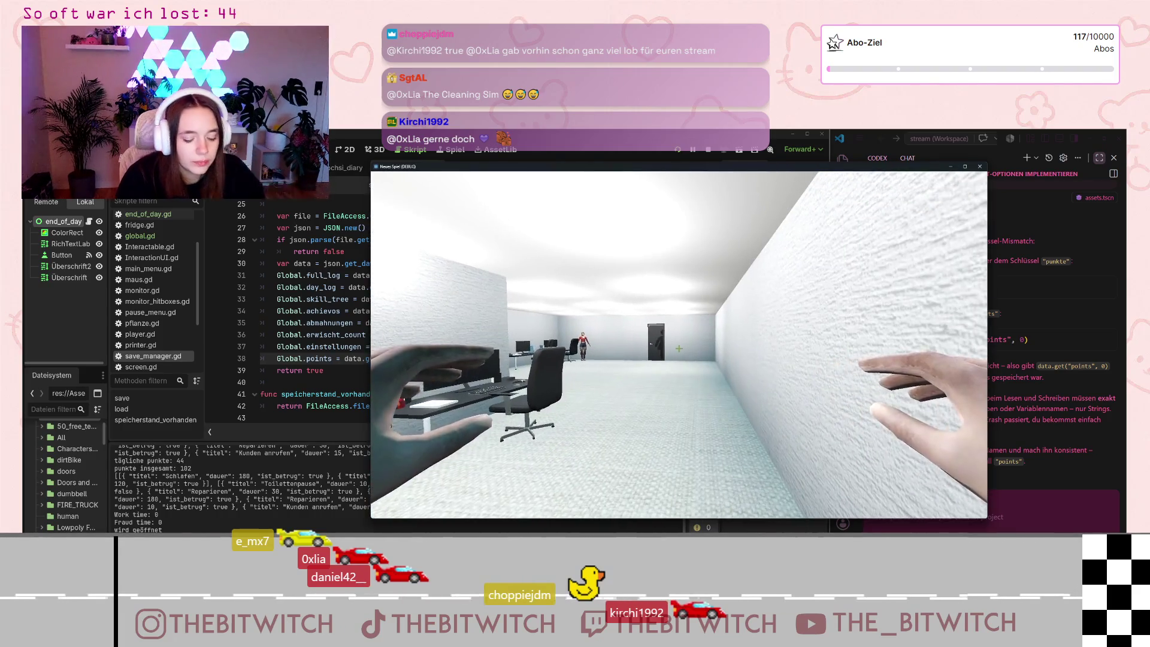
# - Walk to the sofa, sleep until the day ends, then stop the test game
pyautogui.press('w')
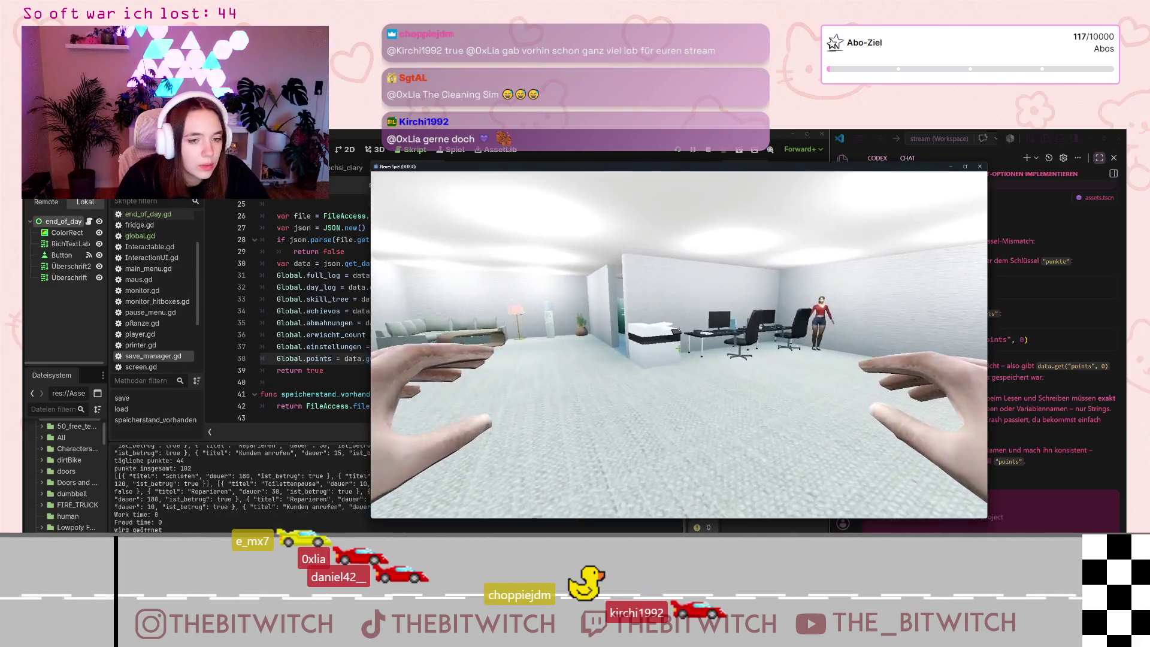
pyautogui.press('w')
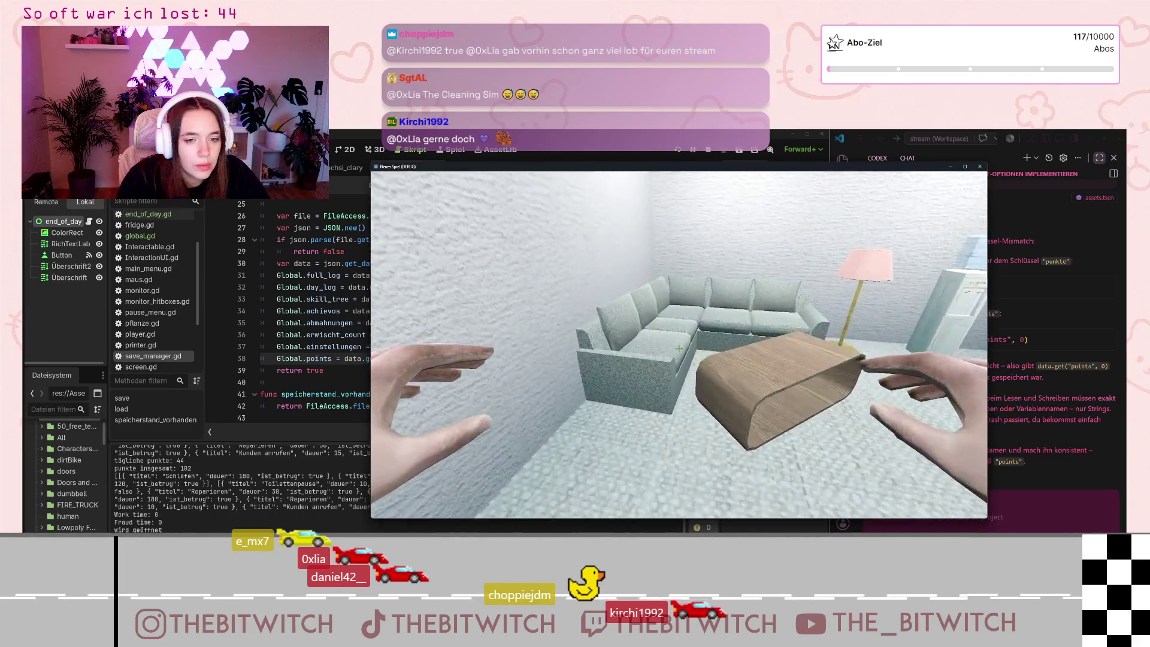
pyautogui.press('e')
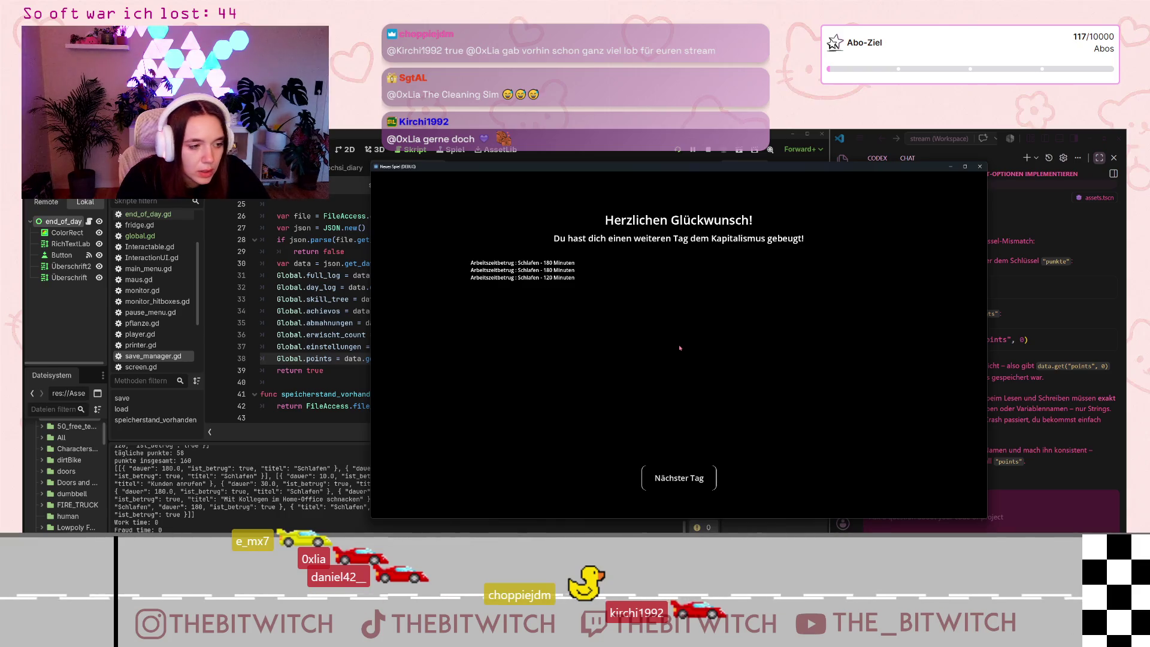
pyautogui.click(980, 167)
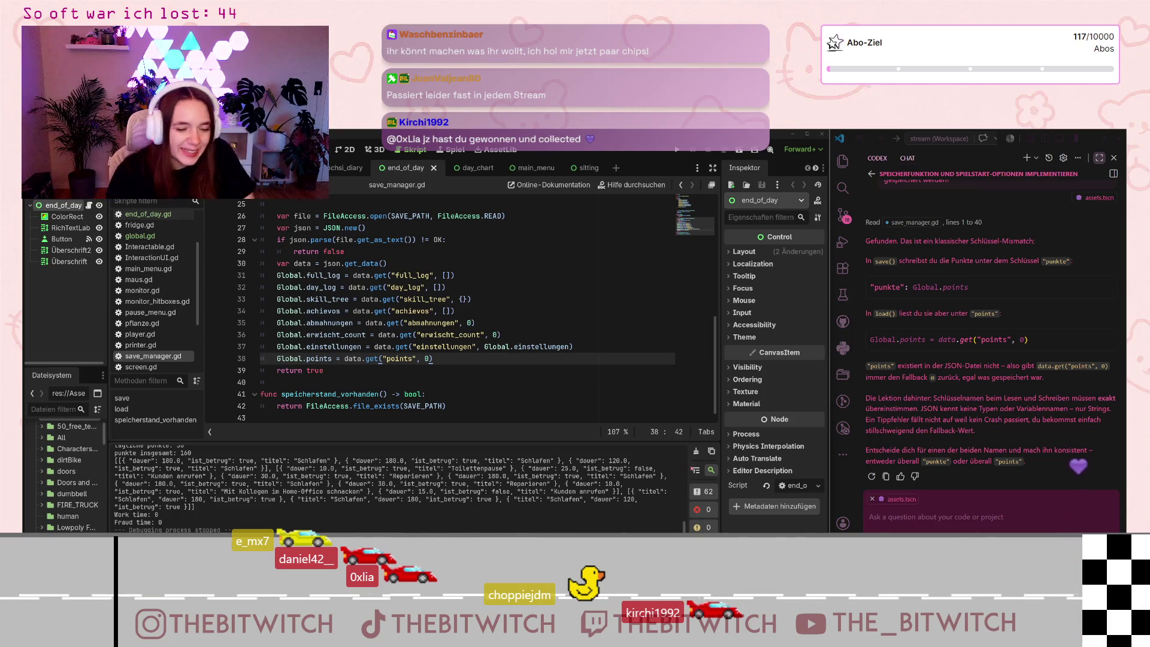
# - Move to empty line 40, then switch to the Notion project plan at the Punktesystem page
pyautogui.press('Down')
pyautogui.press('Down')
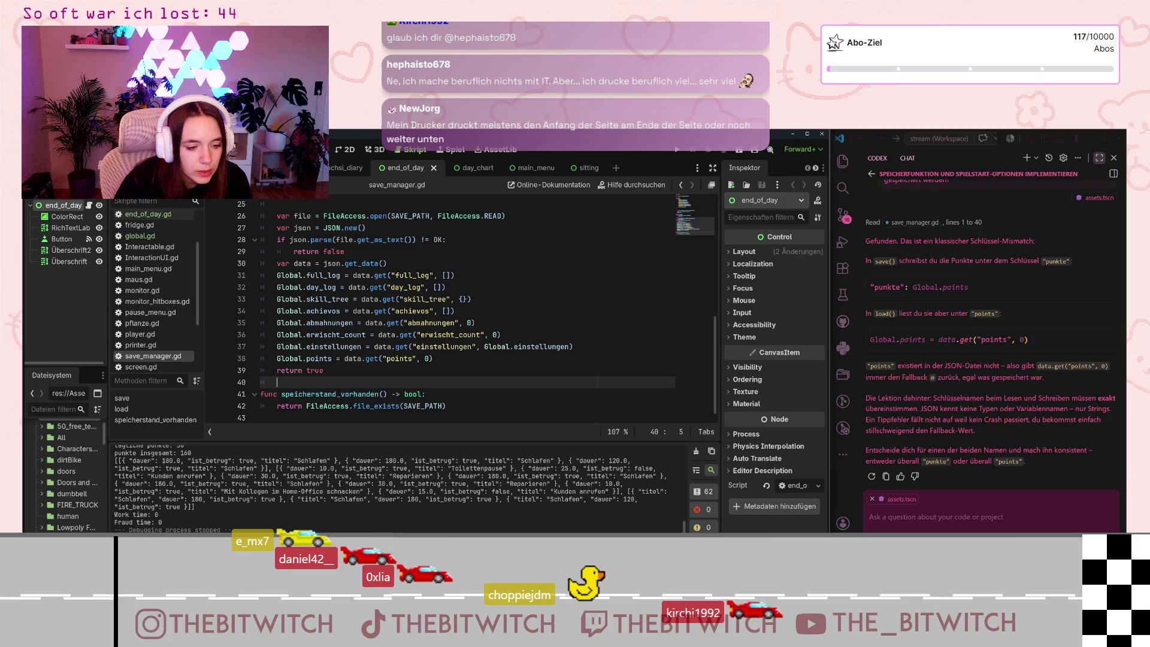
pyautogui.hotkey('alt', 'Tab')
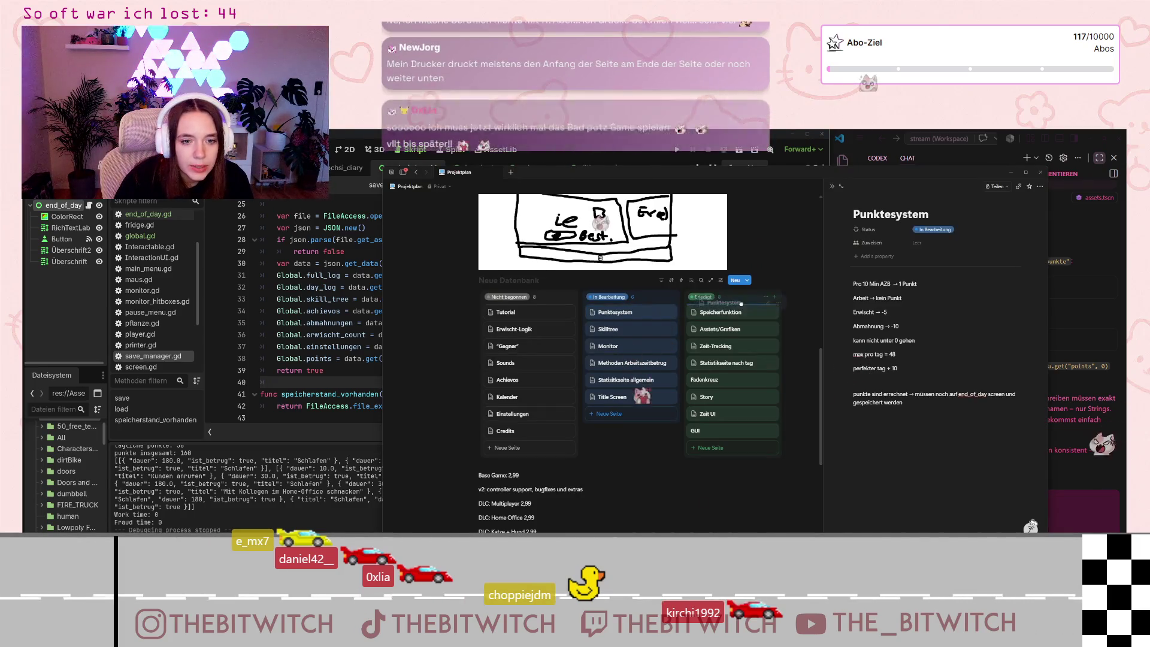
# - Move the Punktesystem card to Erledigt, open Skilltree, then minimize the Notion window
pyautogui.moveTo(617, 312); pyautogui.dragTo(727, 415)
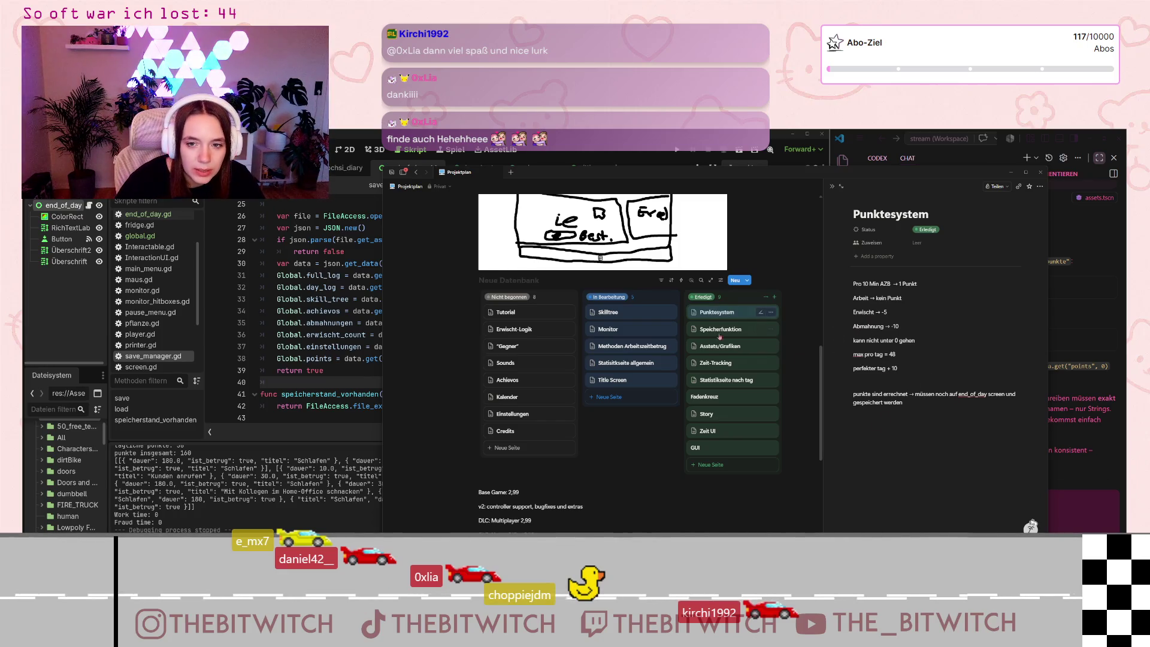
pyautogui.click(631, 320)
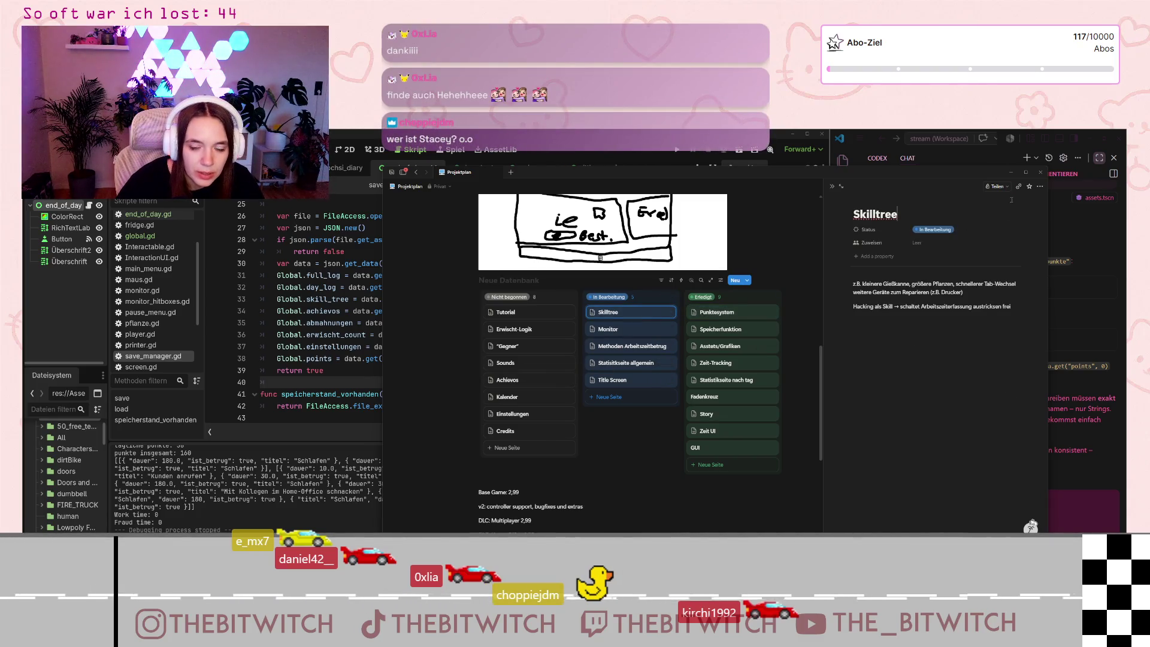
pyautogui.click(1012, 172)
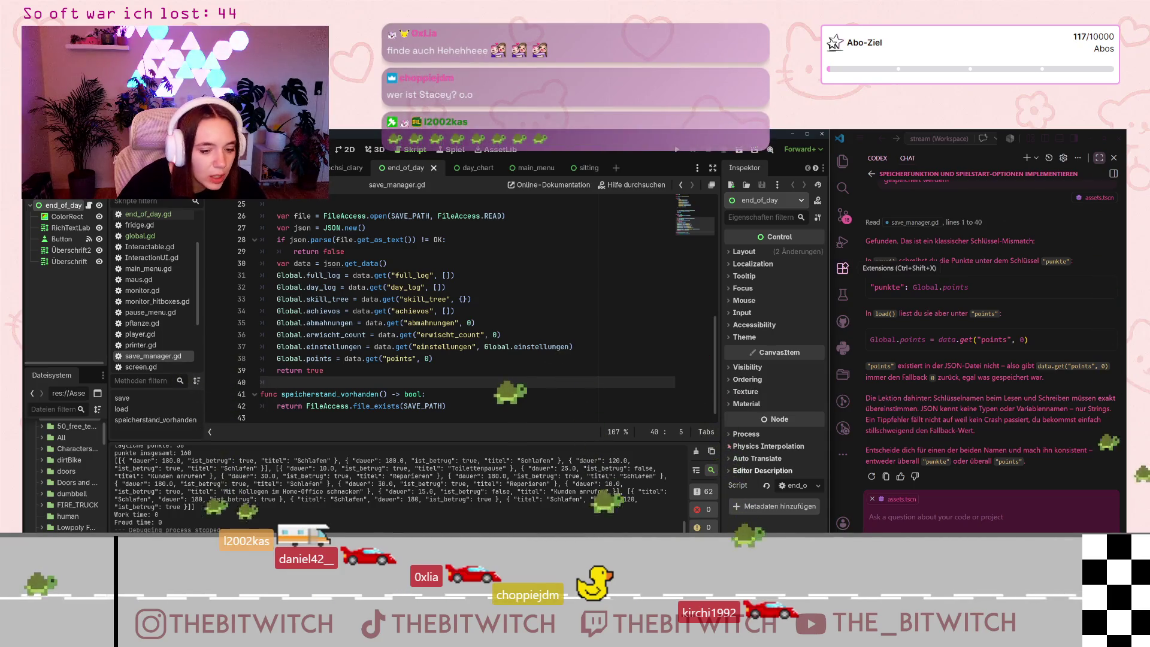
# - Run the game with a new save and sleep on the sofa three times to end the day
pyautogui.click(677, 150)
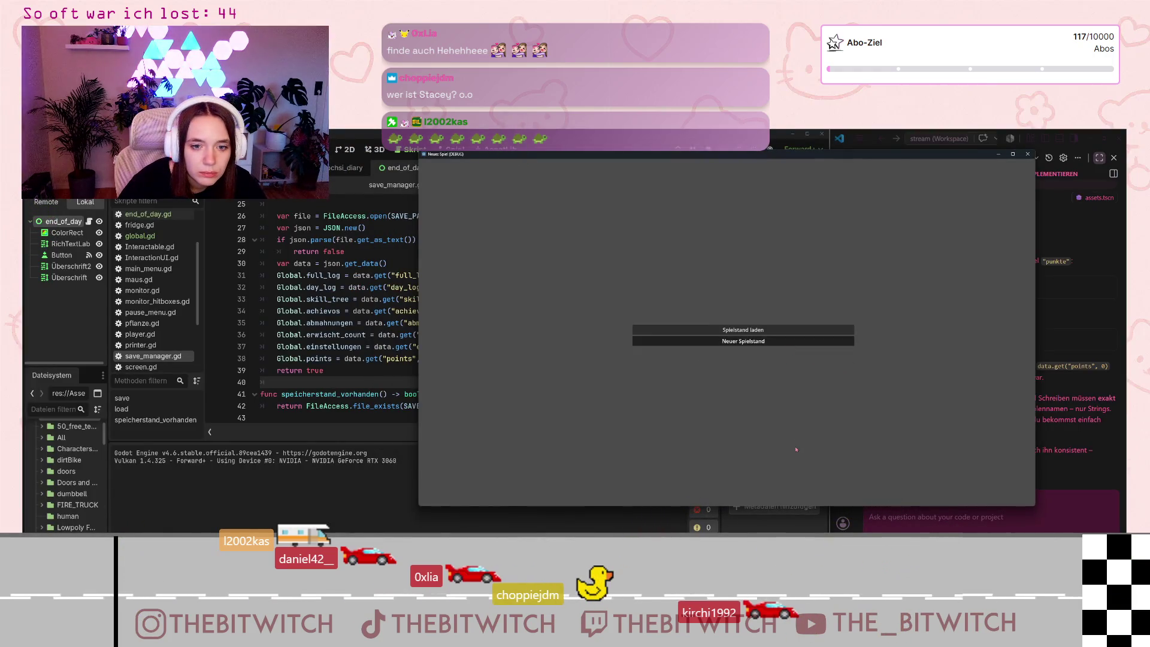
pyautogui.click(743, 341)
pyautogui.moveTo(727, 336)
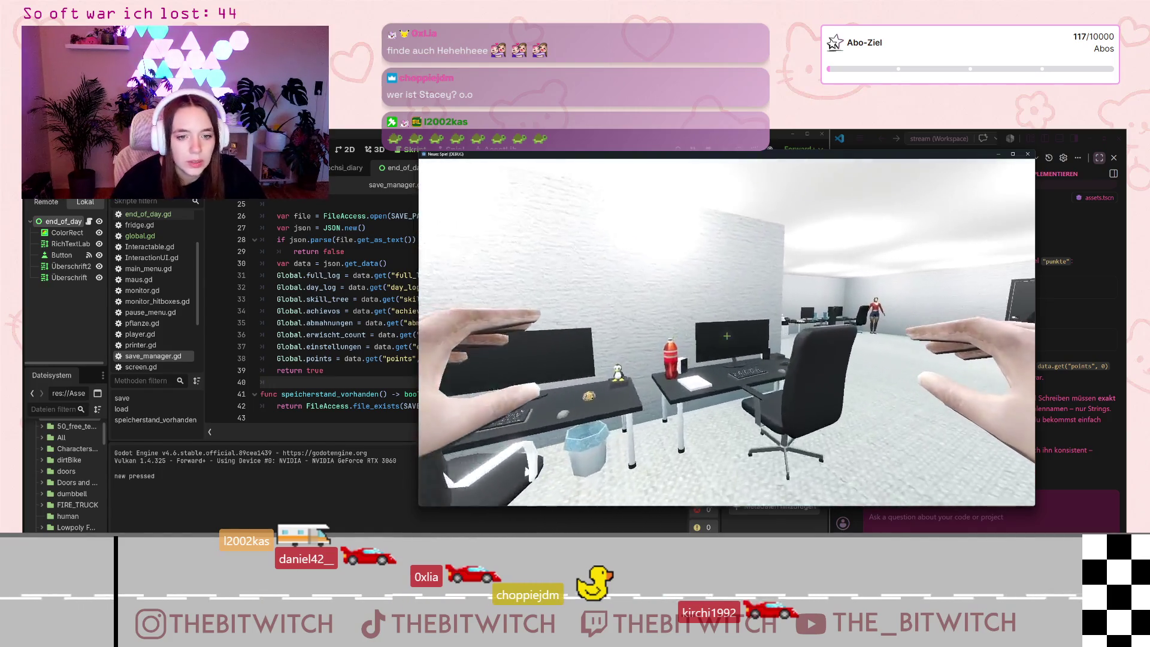
pyautogui.press('w')
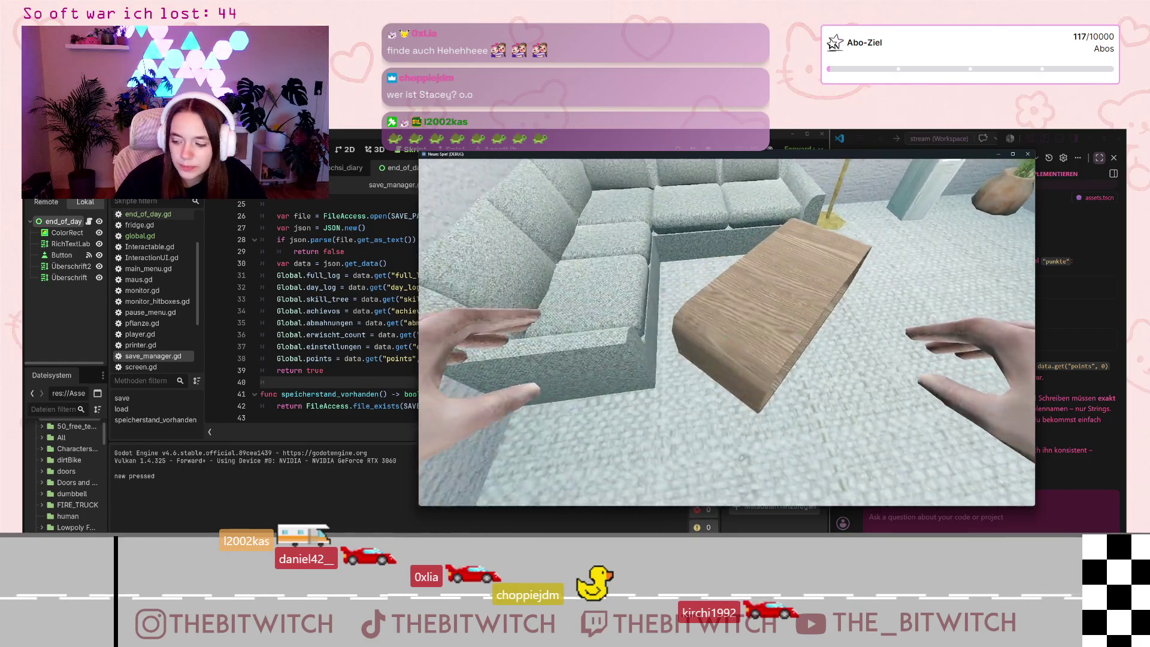
pyautogui.press('e')
pyautogui.press('Return')
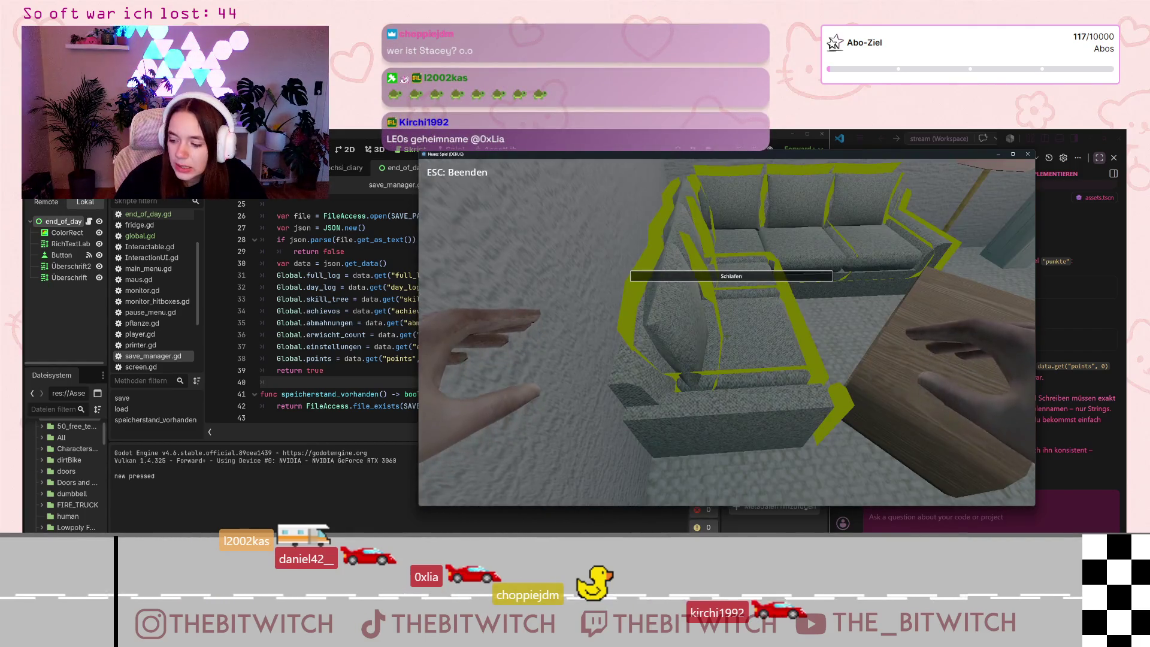
pyautogui.press('e')
pyautogui.press('Return')
pyautogui.press('e')
pyautogui.press('Return')
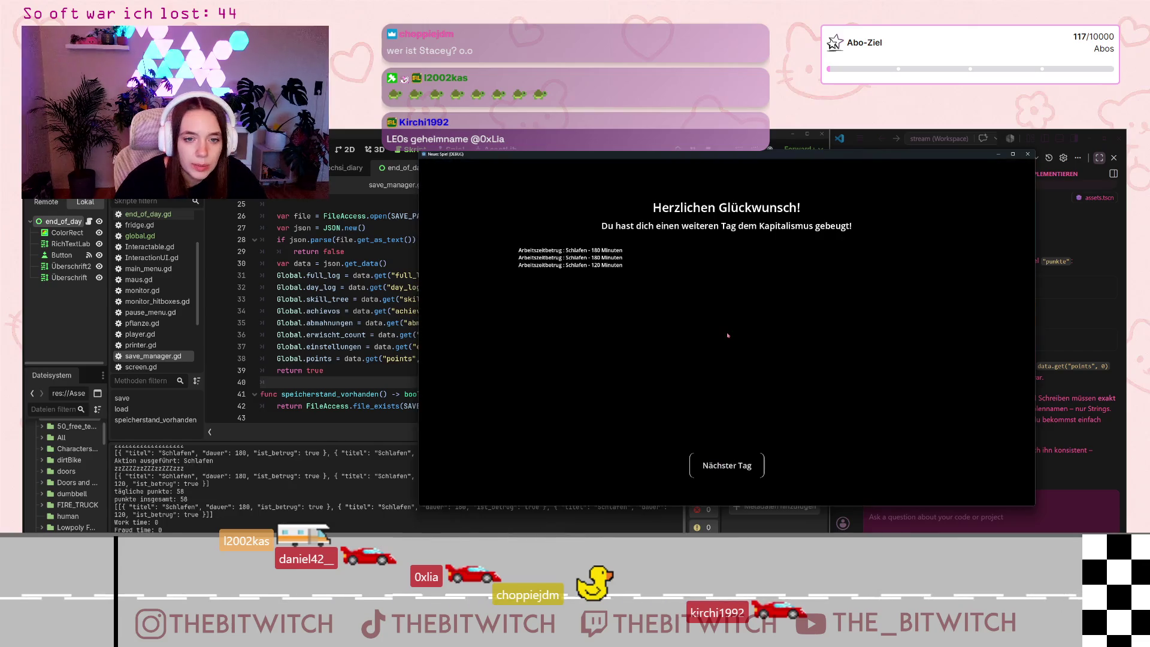
# - Reposition and resize the game window to show the congratulations screen, then return to the editor
pyautogui.moveTo(744, 162)
pyautogui.mouseDown()
pyautogui.moveTo(828, 195)
pyautogui.moveTo(797, 183)
pyautogui.mouseUp()
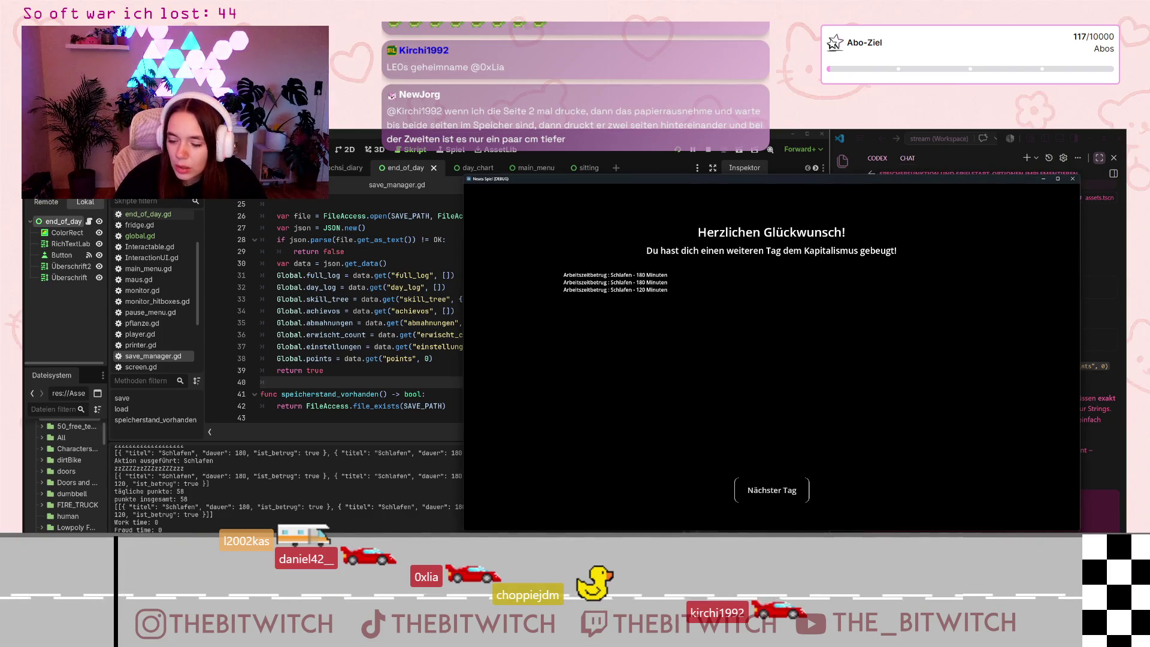
pyautogui.moveTo(465, 531)
pyautogui.mouseDown()
pyautogui.moveTo(513, 500)
pyautogui.moveTo(656, 460)
pyautogui.moveTo(637, 443)
pyautogui.mouseUp()
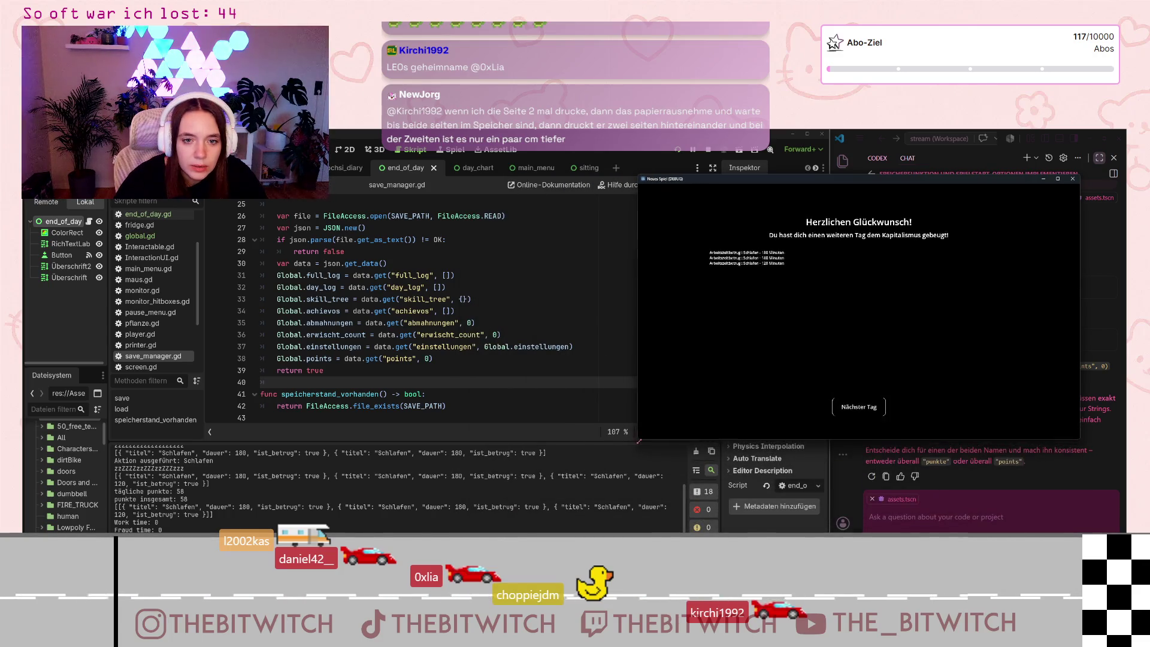
pyautogui.moveTo(911, 180)
pyautogui.mouseDown()
pyautogui.moveTo(937, 153)
pyautogui.moveTo(963, 150)
pyautogui.moveTo(933, 157)
pyautogui.mouseUp()
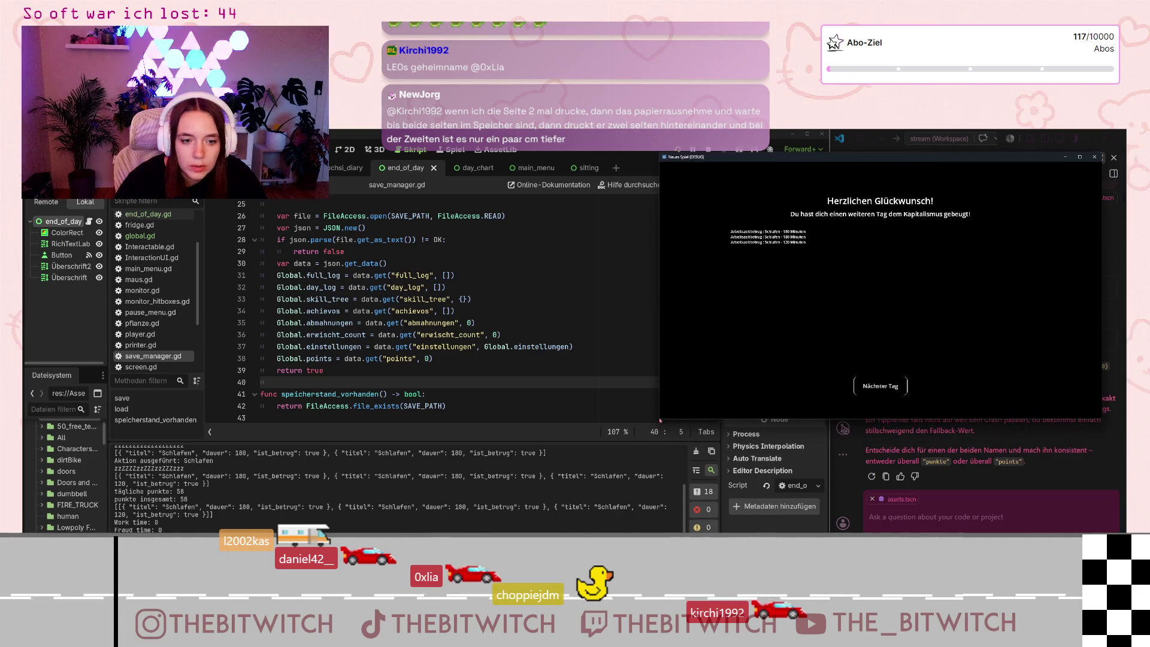
pyautogui.moveTo(657, 419); pyautogui.dragTo(609, 460)
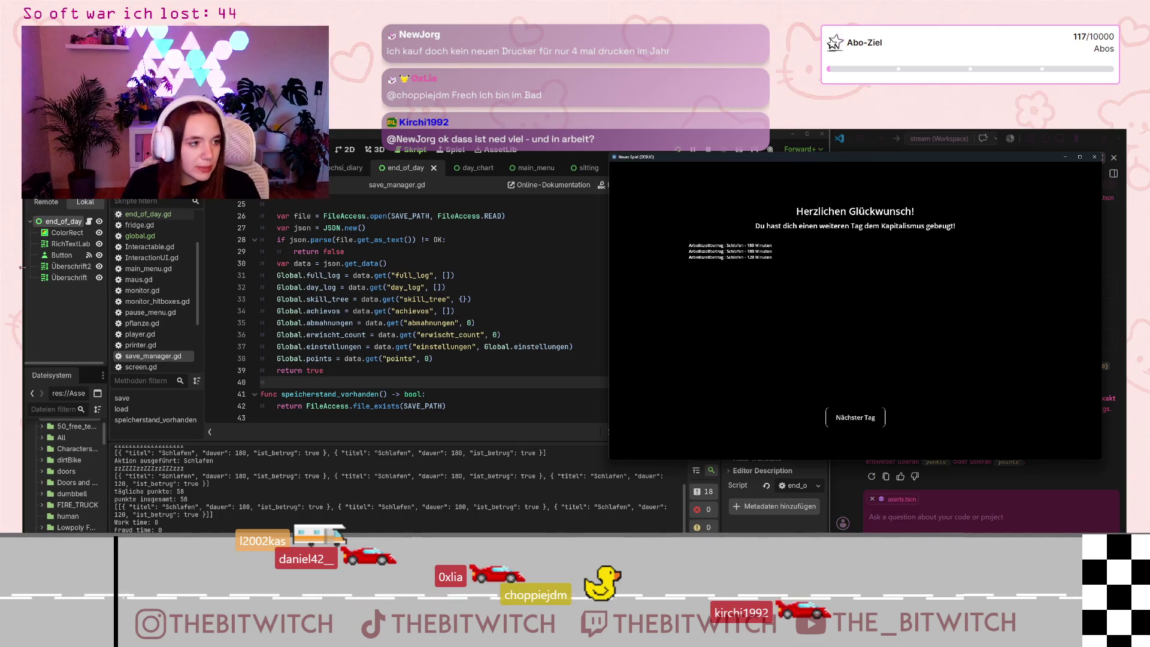
pyautogui.click(70, 245)
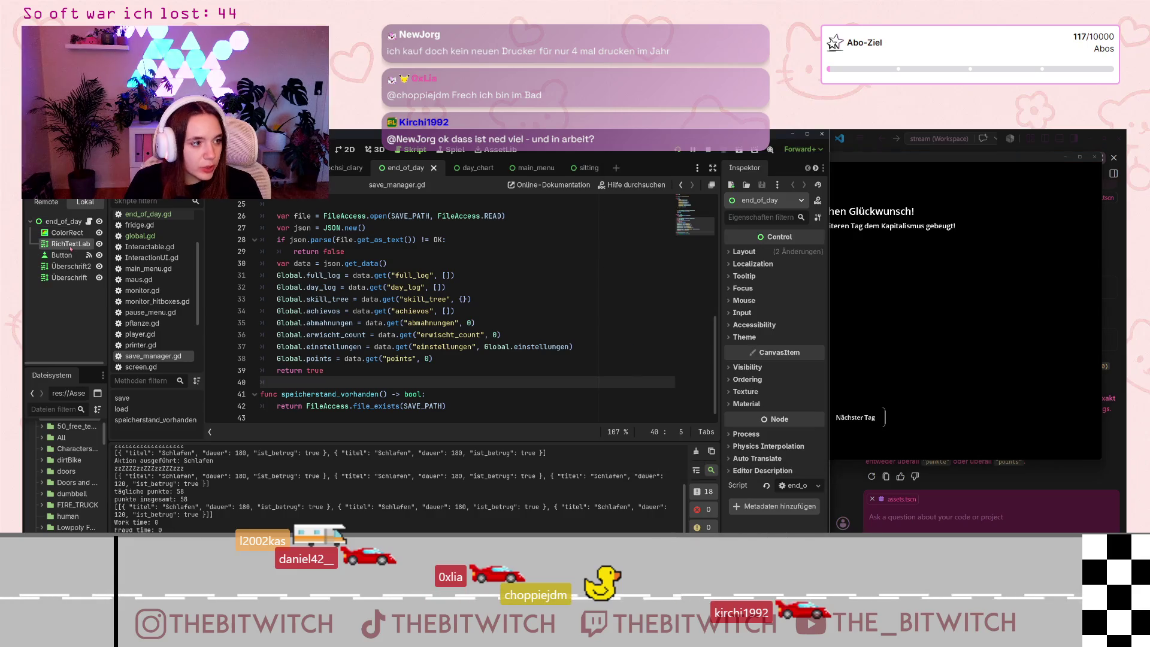
# - Open end_of_day.gd at its top to review the button handler, then raise the game window
pyautogui.click(150, 214)
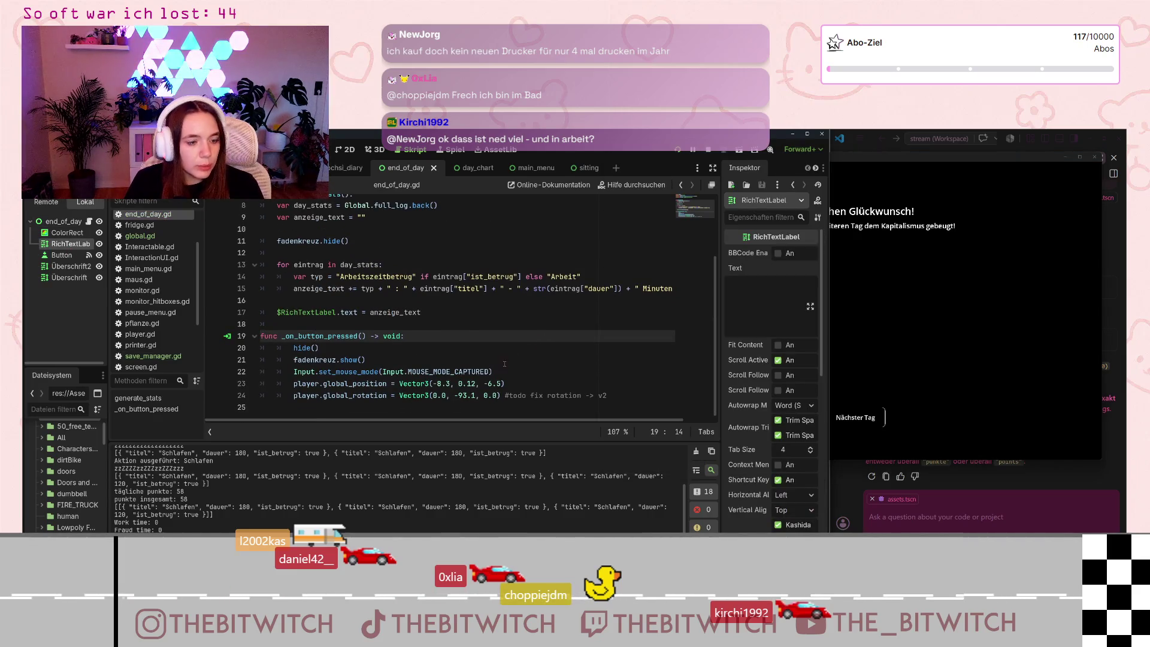
pyautogui.scroll(3, 505, 364)
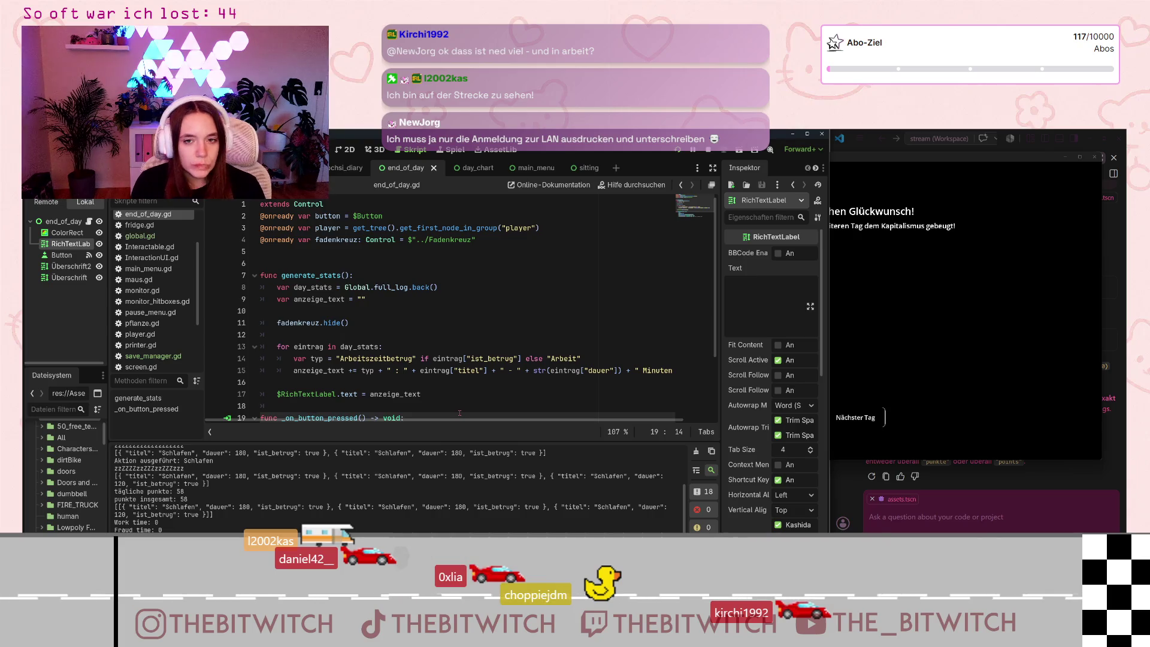
pyautogui.click(895, 172)
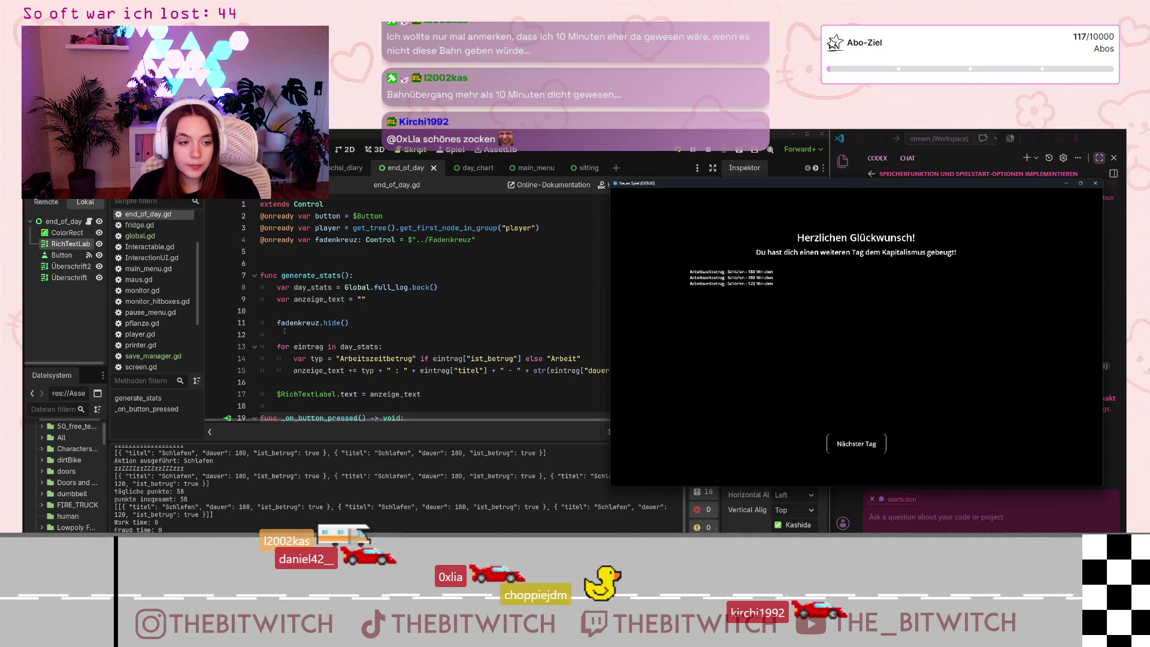
# - Scroll through the script and switch to global.gd
pyautogui.scroll(-3, 283, 330)
pyautogui.scroll(2, 349, 313)
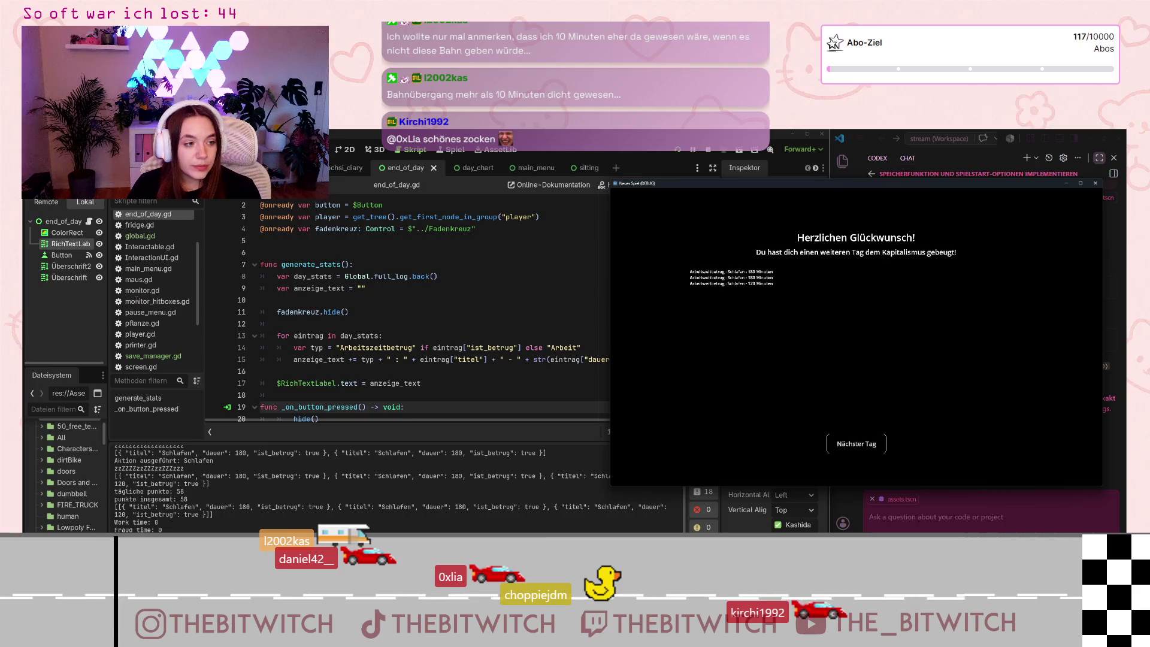
pyautogui.scroll(-3, 139, 309)
pyautogui.scroll(5, 140, 308)
pyautogui.click(147, 295)
# - Review the day_end signal declaration in global.gd, then open day_chart.gd at line 41
pyautogui.scroll(6, 357, 306)
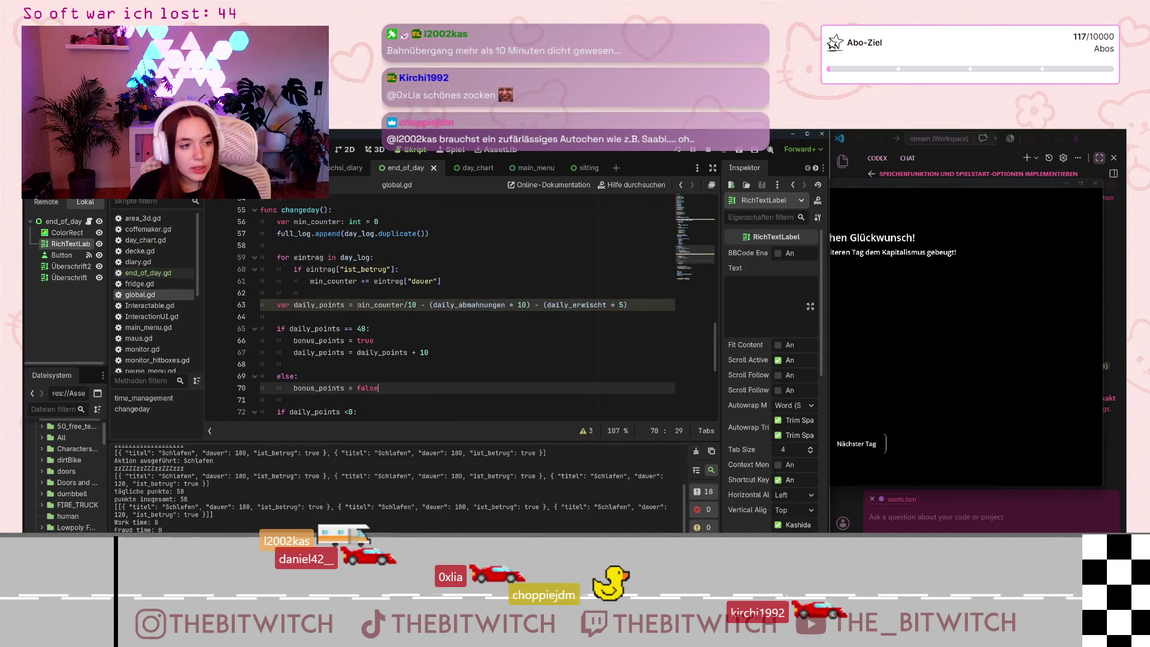
pyautogui.scroll(15, 358, 306)
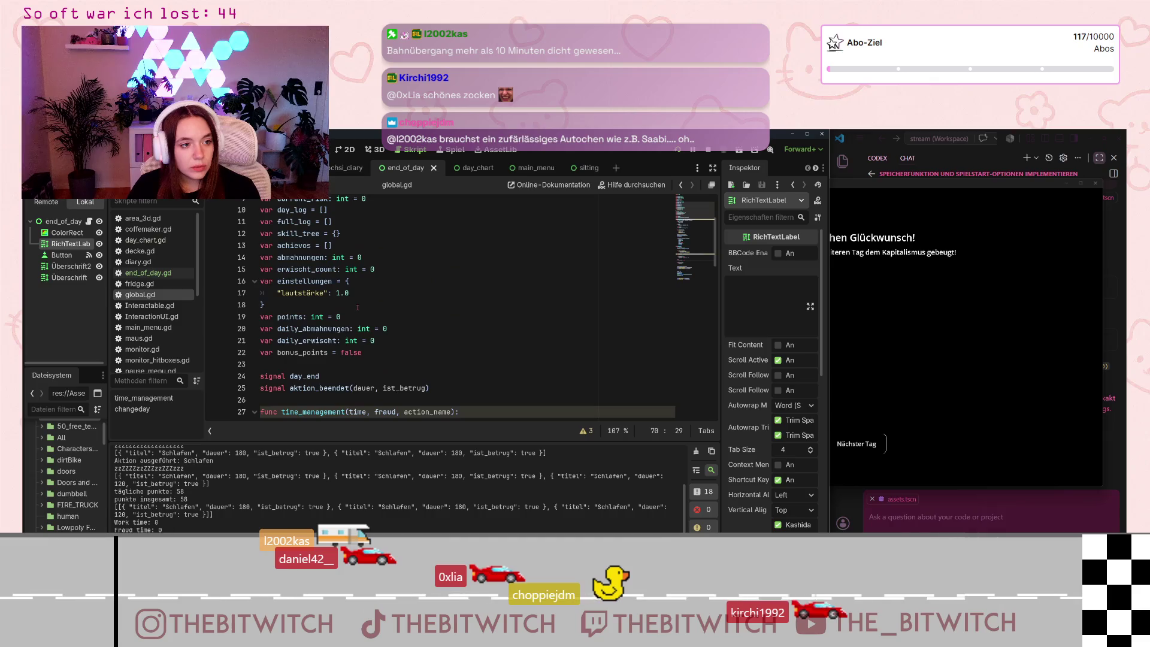
pyautogui.scroll(3, 357, 308)
pyautogui.scroll(-3, 142, 296)
pyautogui.scroll(-3, 141, 297)
pyautogui.scroll(4, 141, 299)
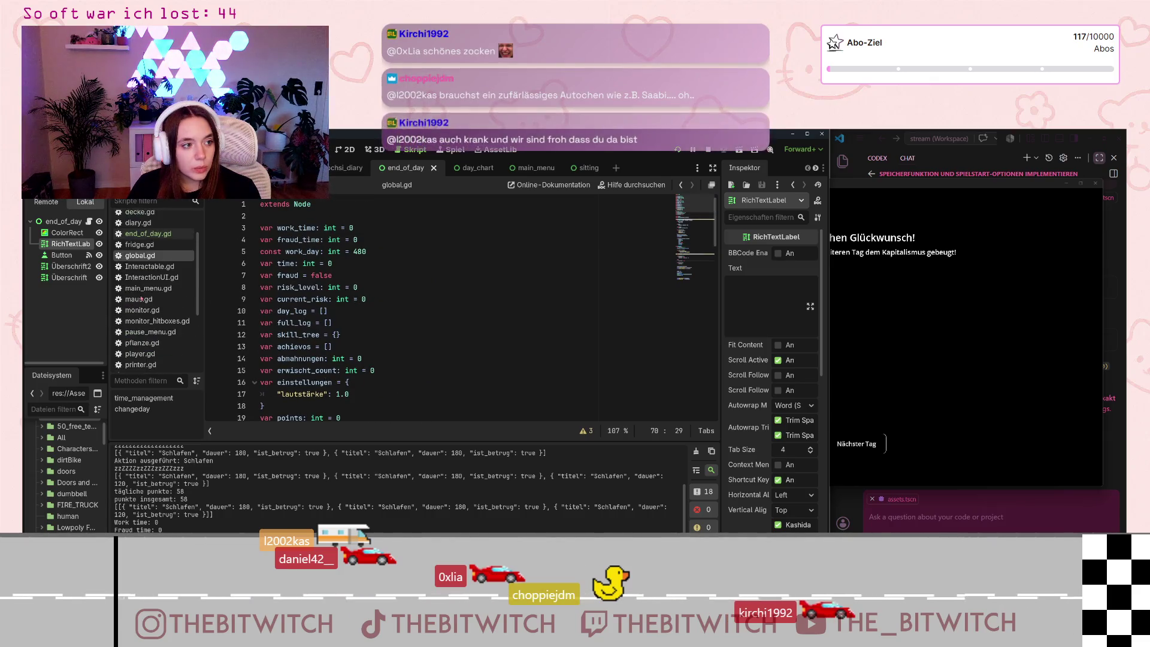
pyautogui.scroll(3, 142, 299)
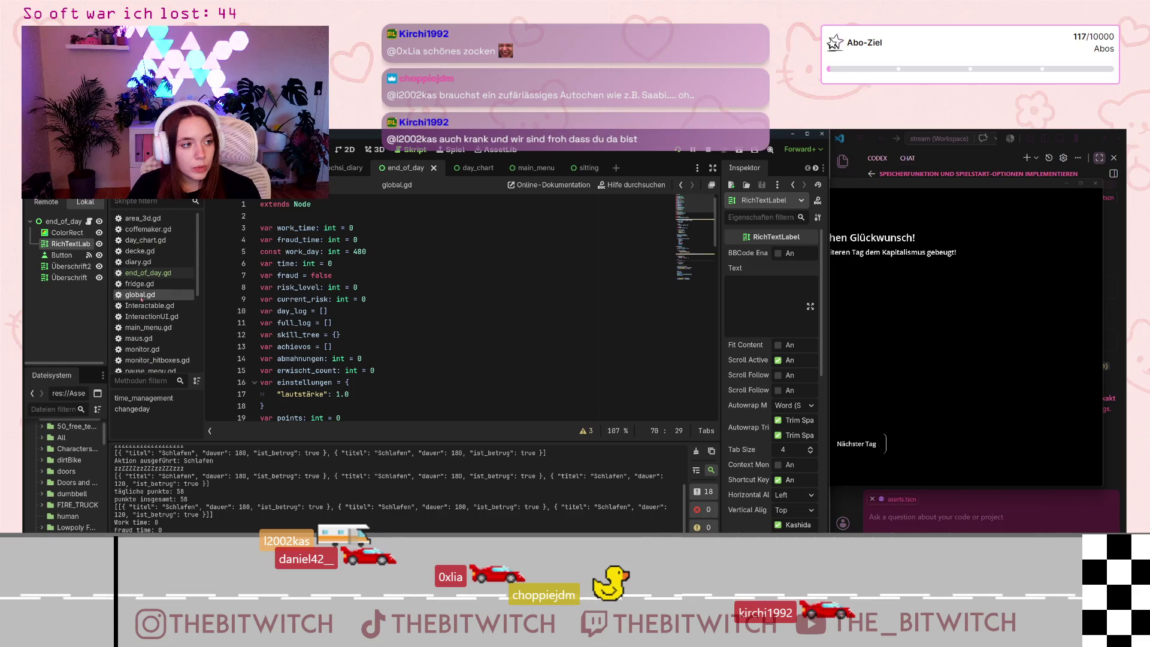
pyautogui.click(146, 239)
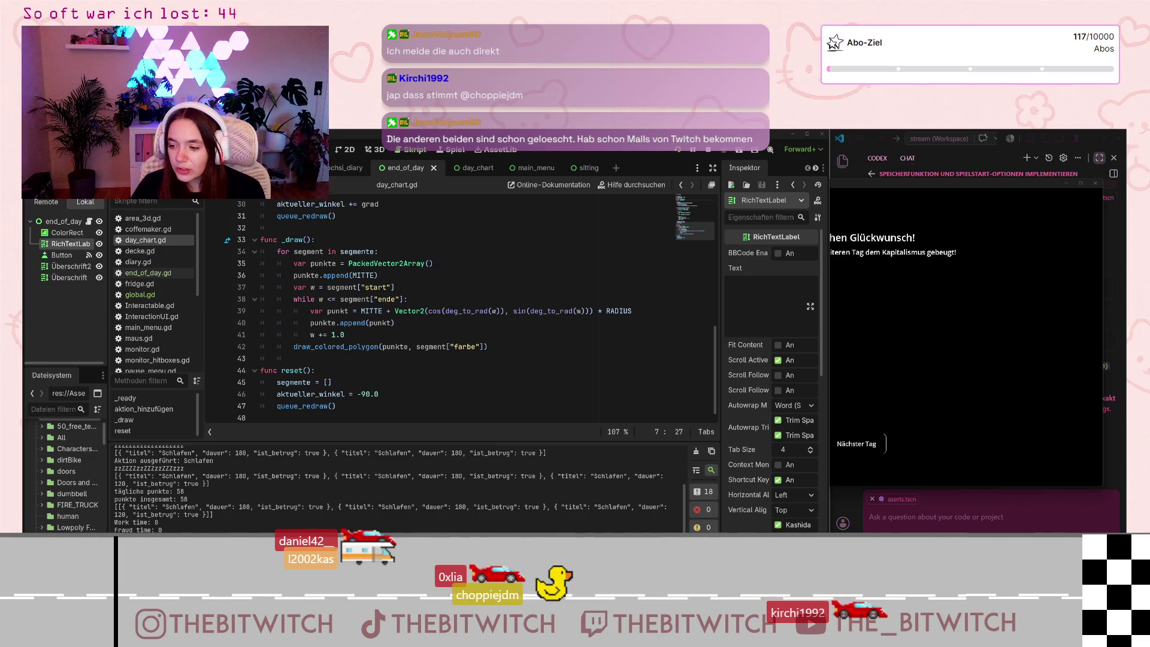
pyautogui.click(388, 337)
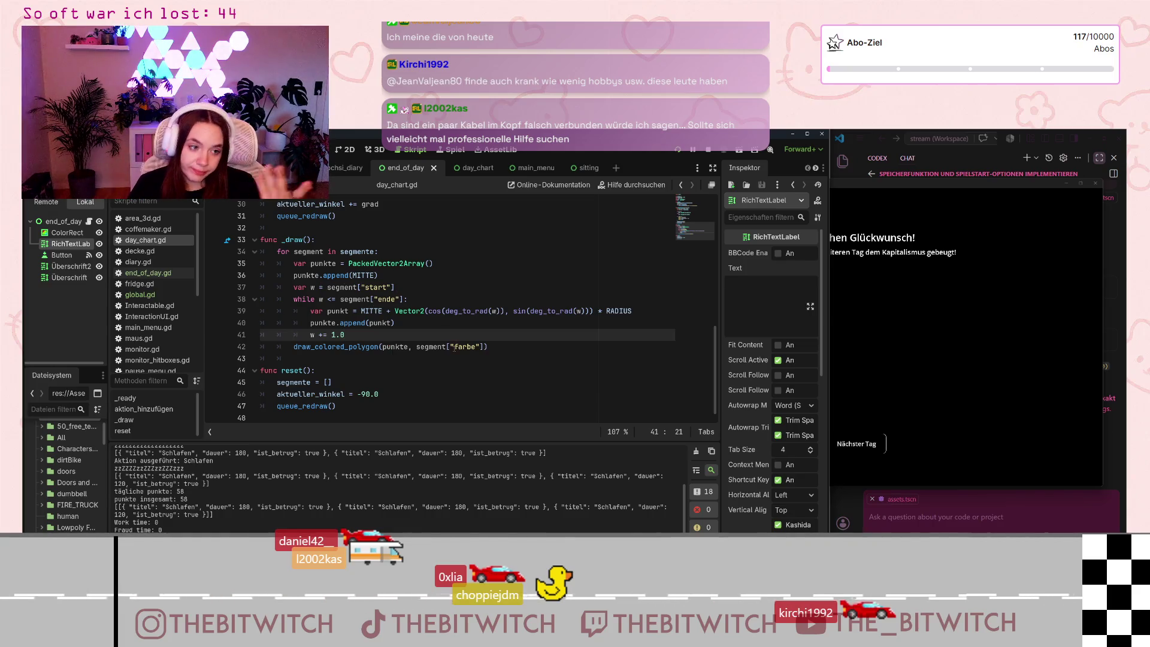
pyautogui.click(420, 287)
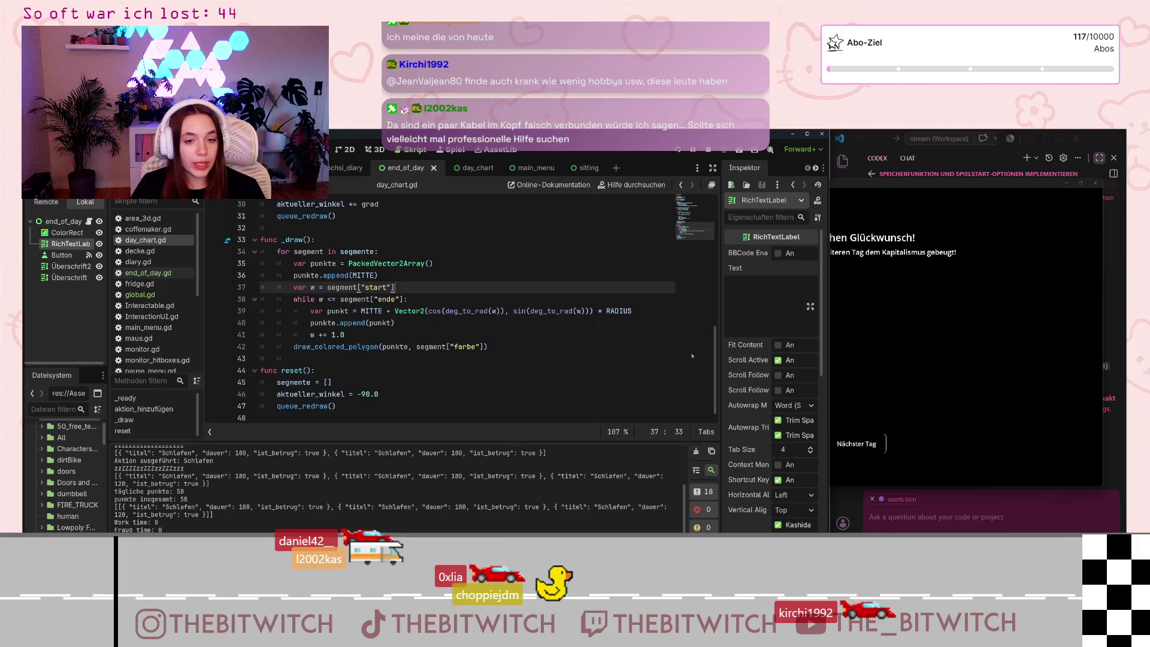
pyautogui.moveTo(715, 338); pyautogui.dragTo(721, 213)
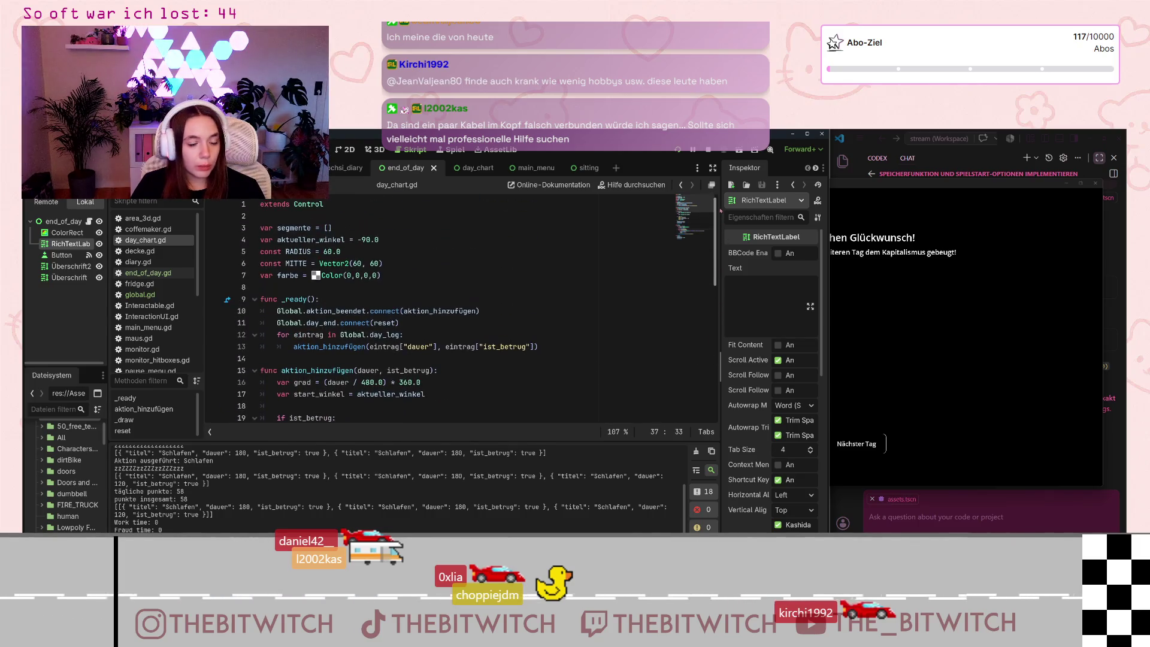
pyautogui.scroll(-10, 700, 362)
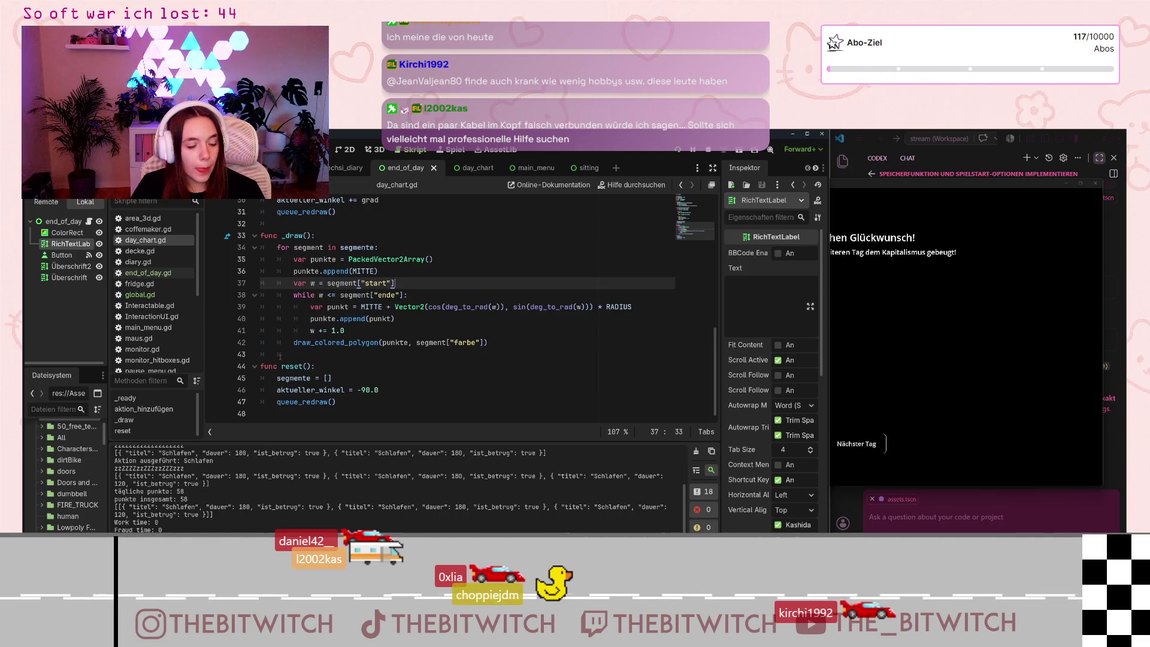
pyautogui.scroll(4, 280, 357)
pyautogui.scroll(4, 286, 350)
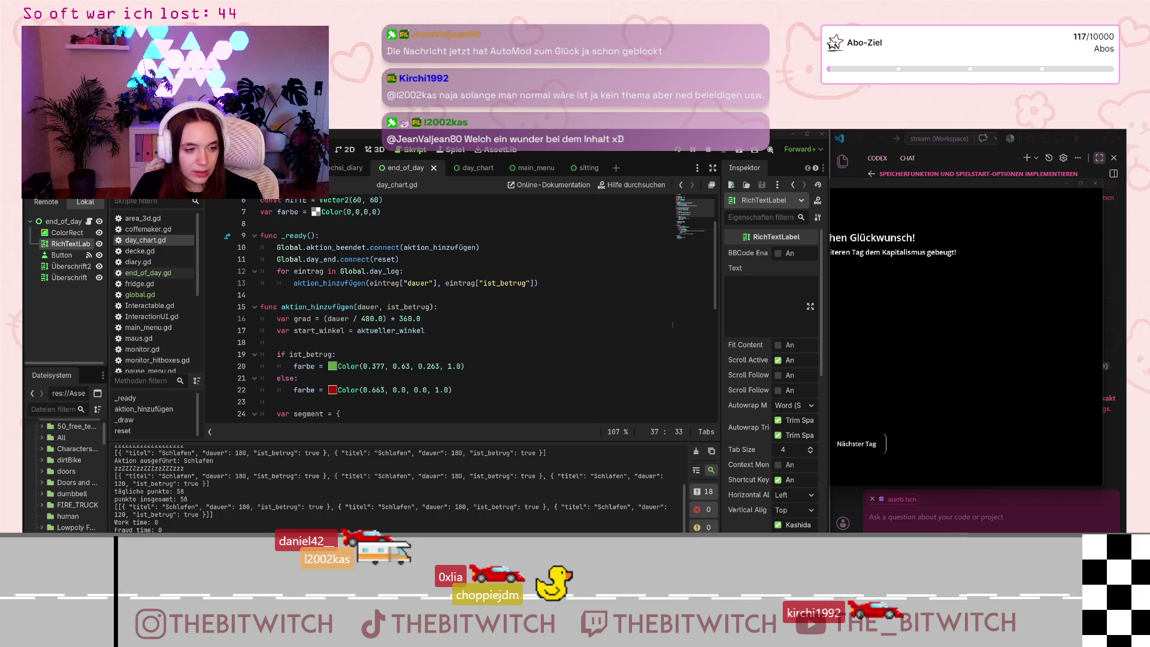
pyautogui.scroll(-8, 493, 374)
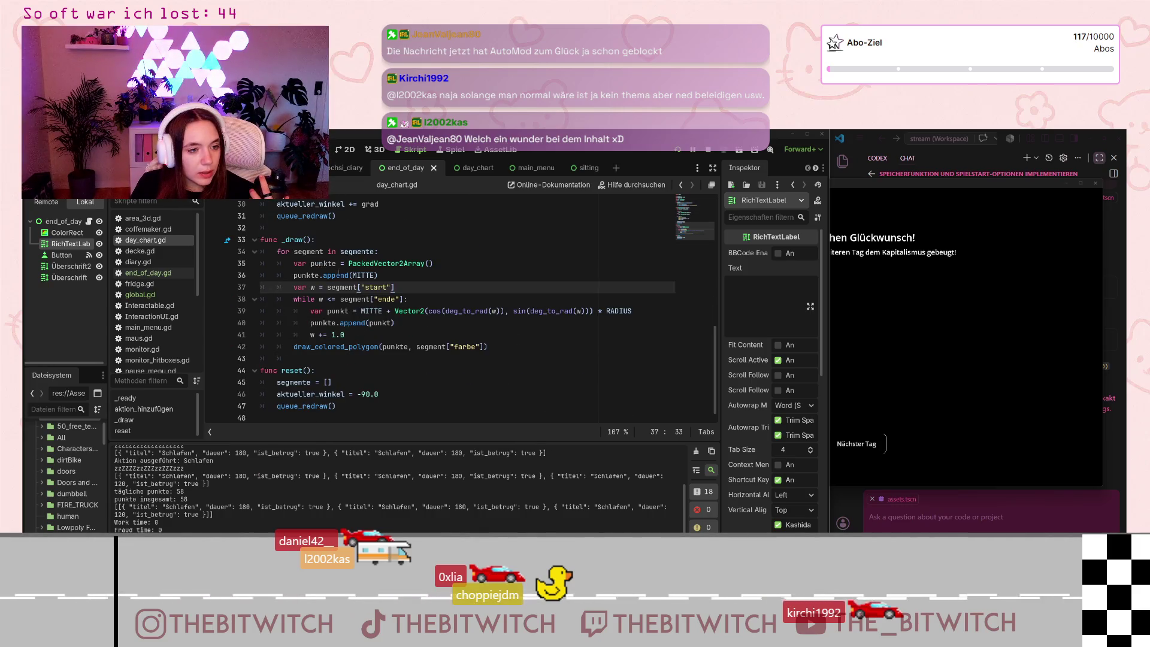
pyautogui.moveTo(262, 240); pyautogui.dragTo(294, 358)
# - Bring day_chart.gd back in front of the running game, then switch to save_manager.gd's load() function
pyautogui.click(294, 359)
pyautogui.click(902, 188)
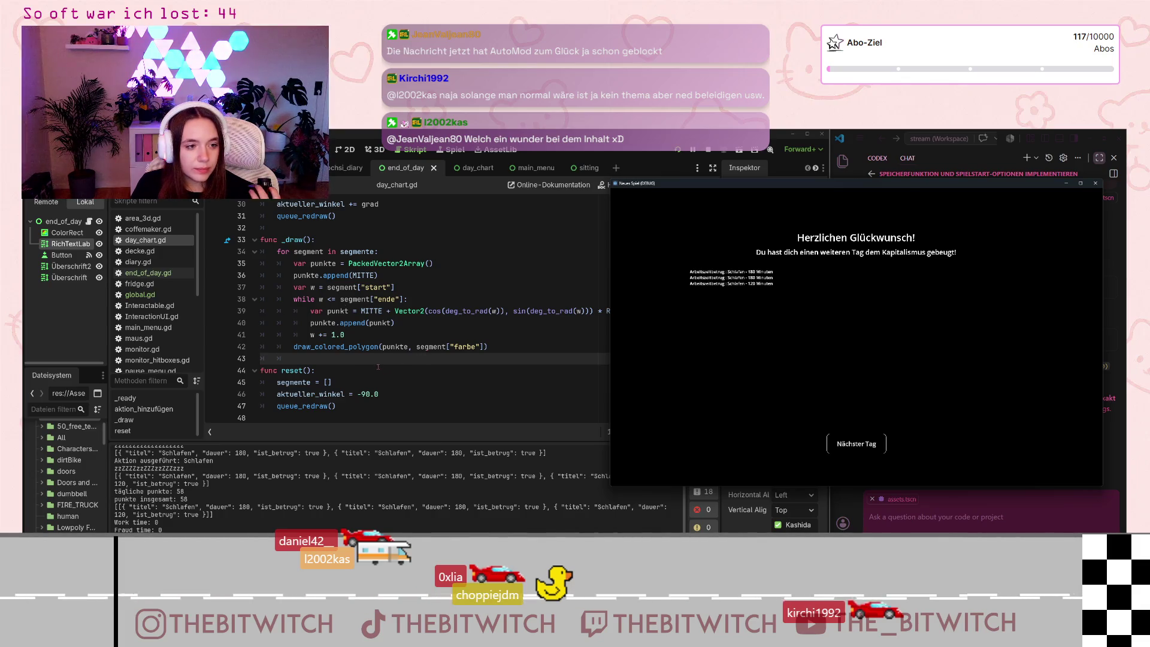
pyautogui.scroll(4, 378, 367)
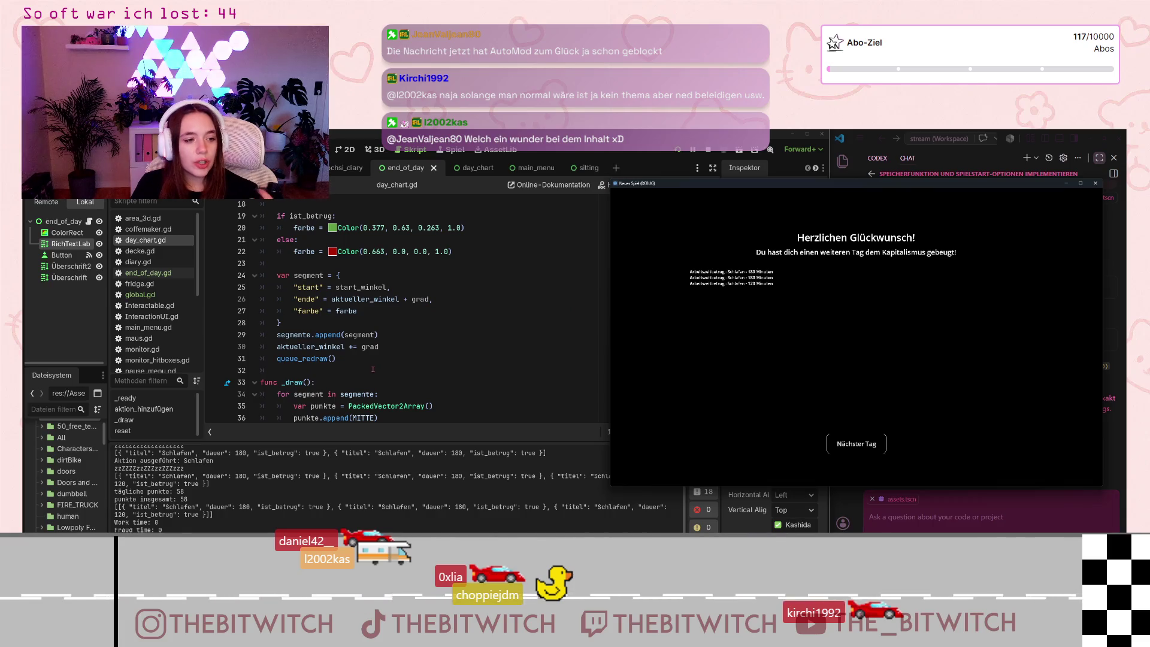
pyautogui.scroll(-4, 373, 369)
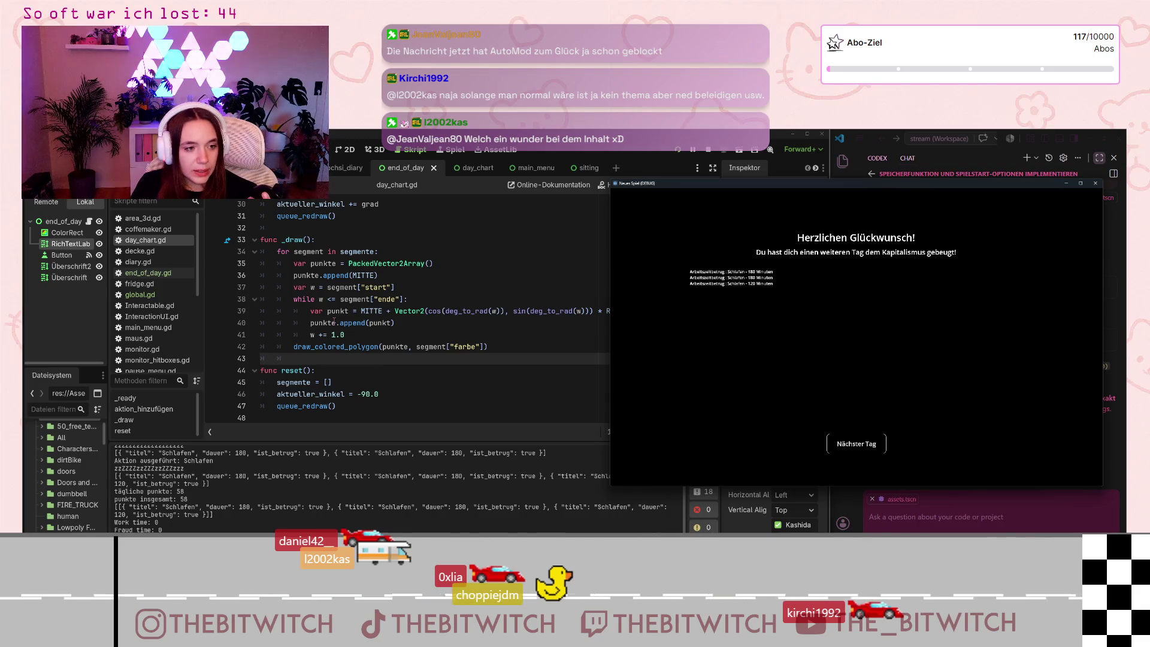
pyautogui.moveTo(314, 323); pyautogui.dragTo(392, 328)
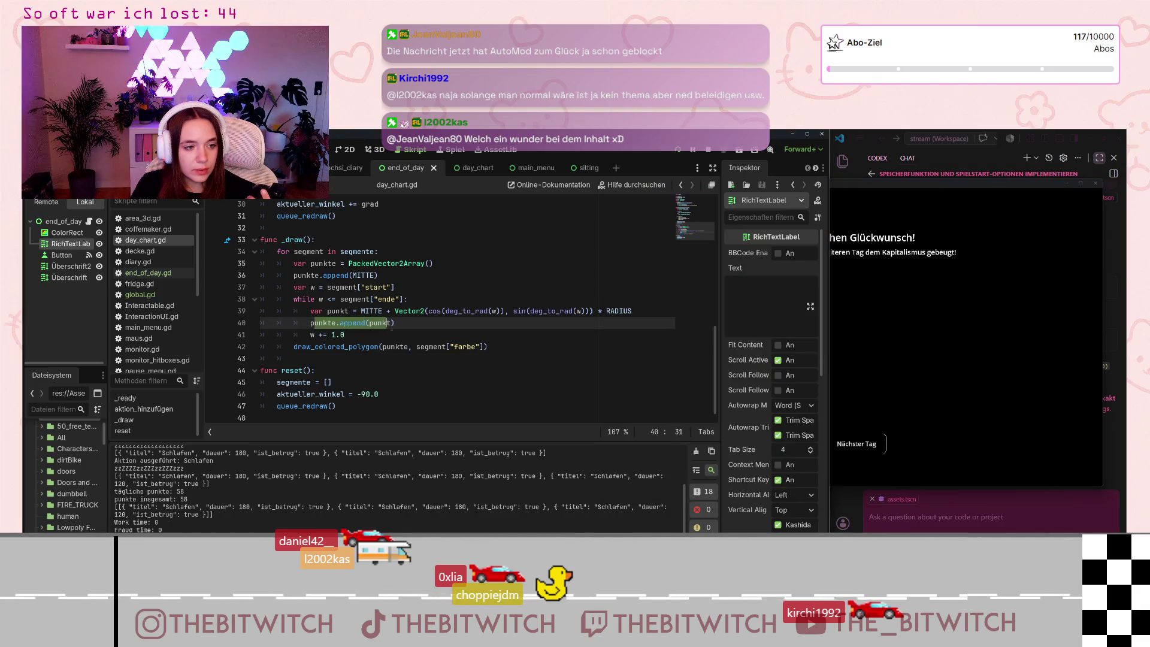
pyautogui.click(416, 335)
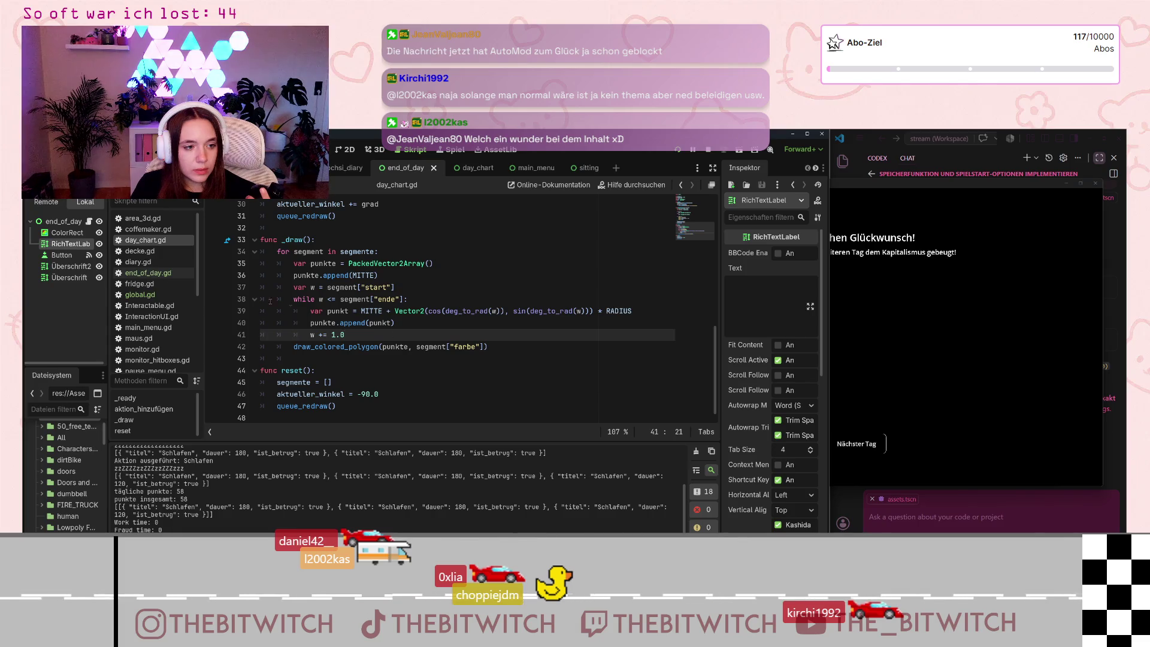
pyautogui.scroll(-3, 184, 344)
pyautogui.click(154, 356)
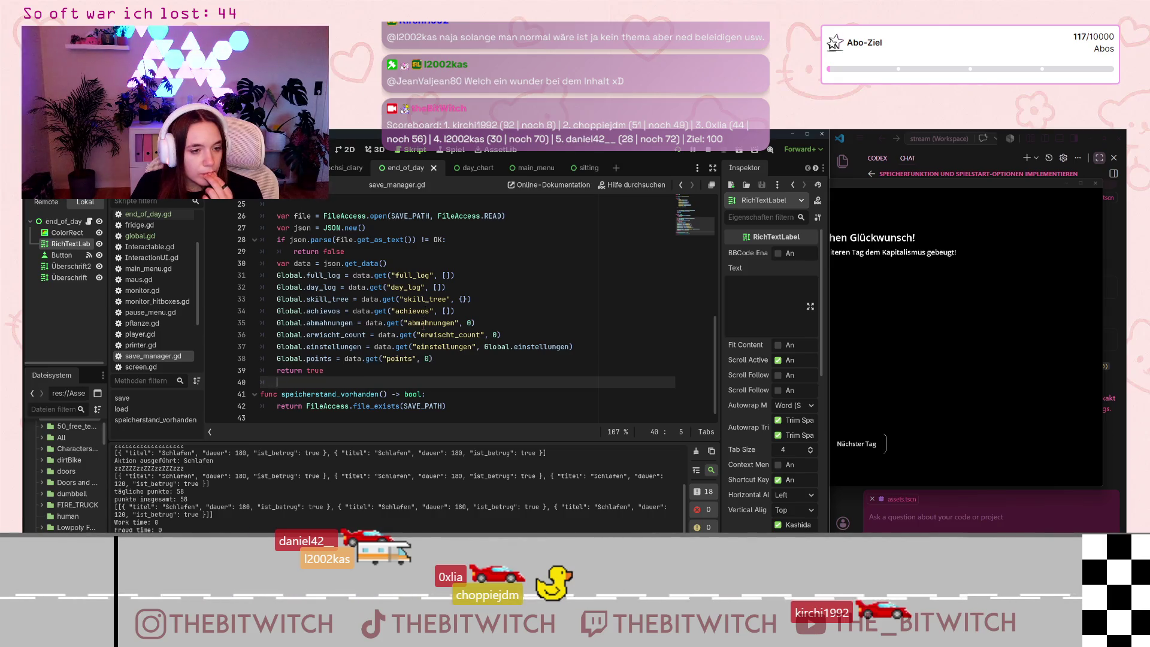
pyautogui.scroll(8, 423, 325)
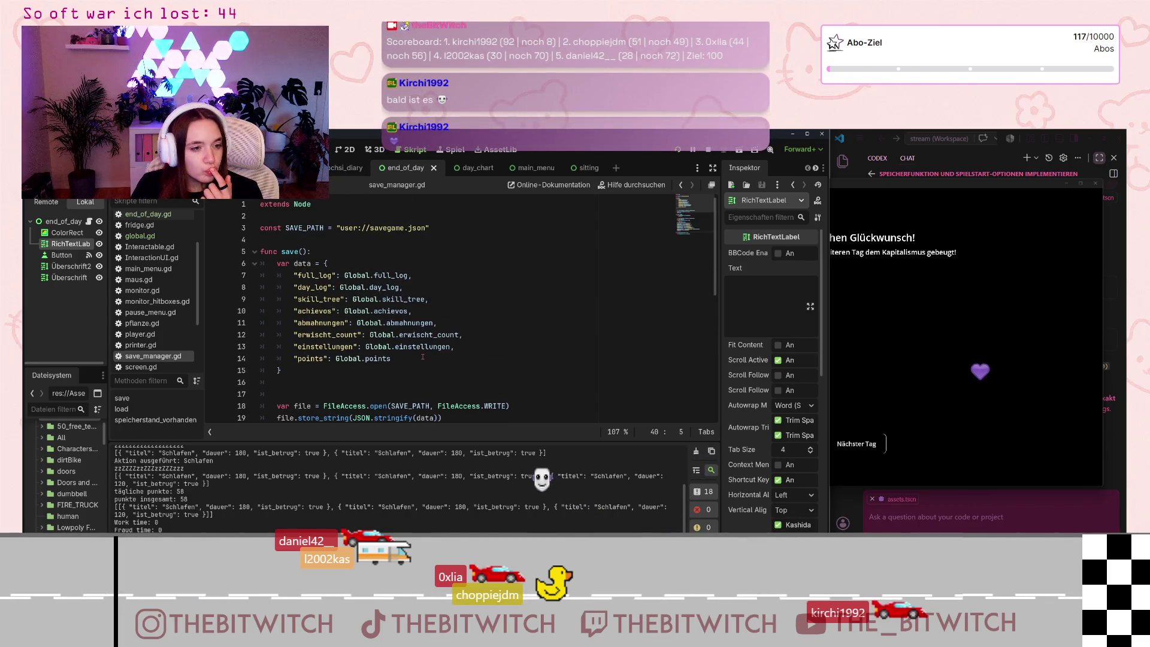
pyautogui.scroll(-3, 423, 357)
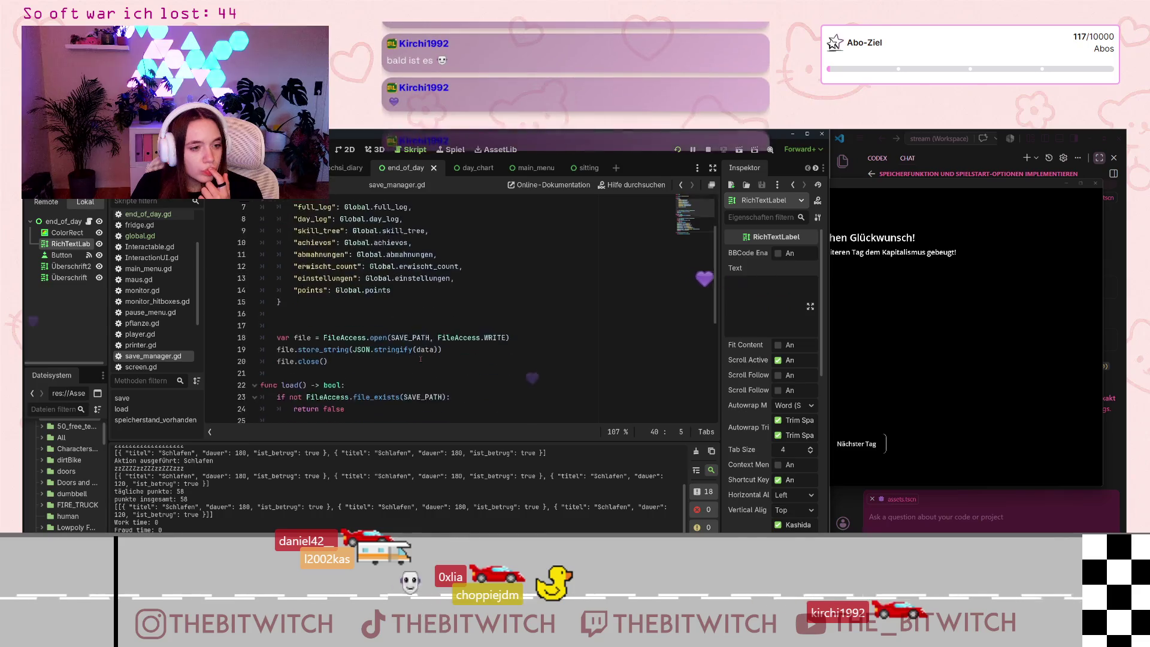
pyautogui.scroll(-4, 420, 358)
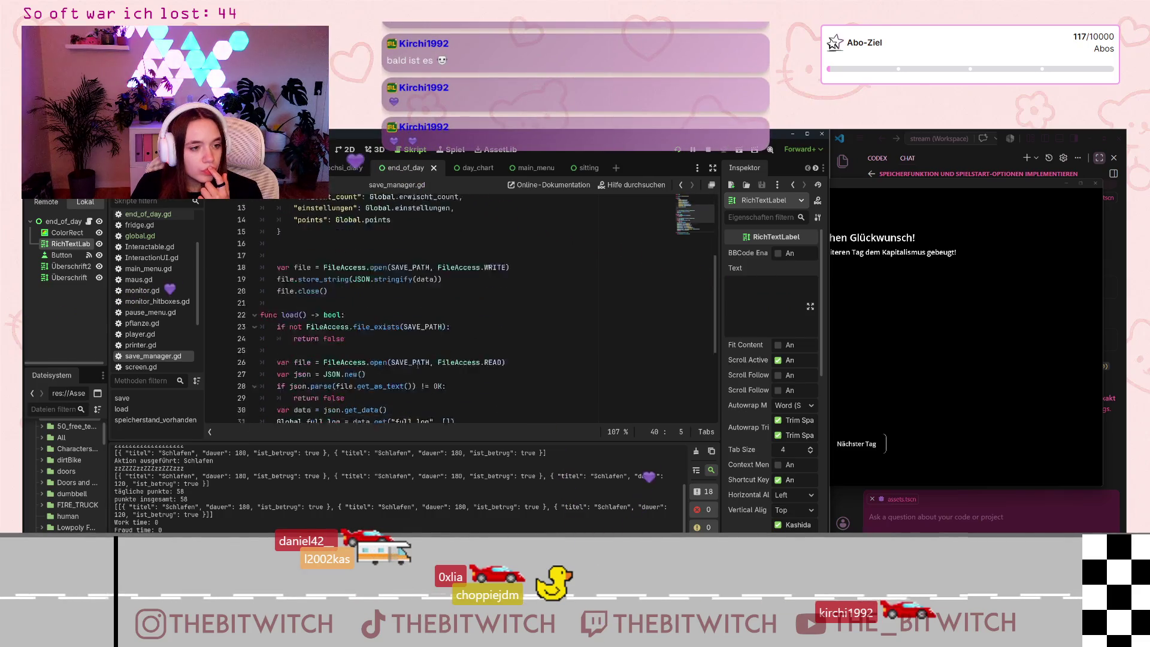
pyautogui.moveTo(417, 368)
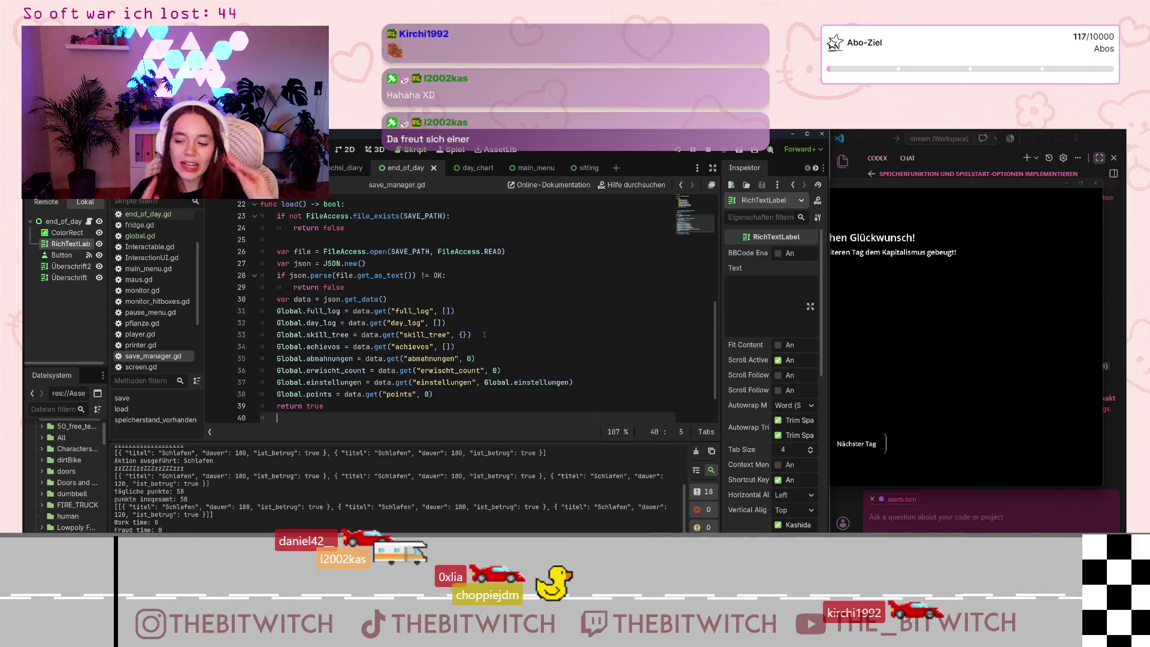
pyautogui.scroll(-1, 477, 326)
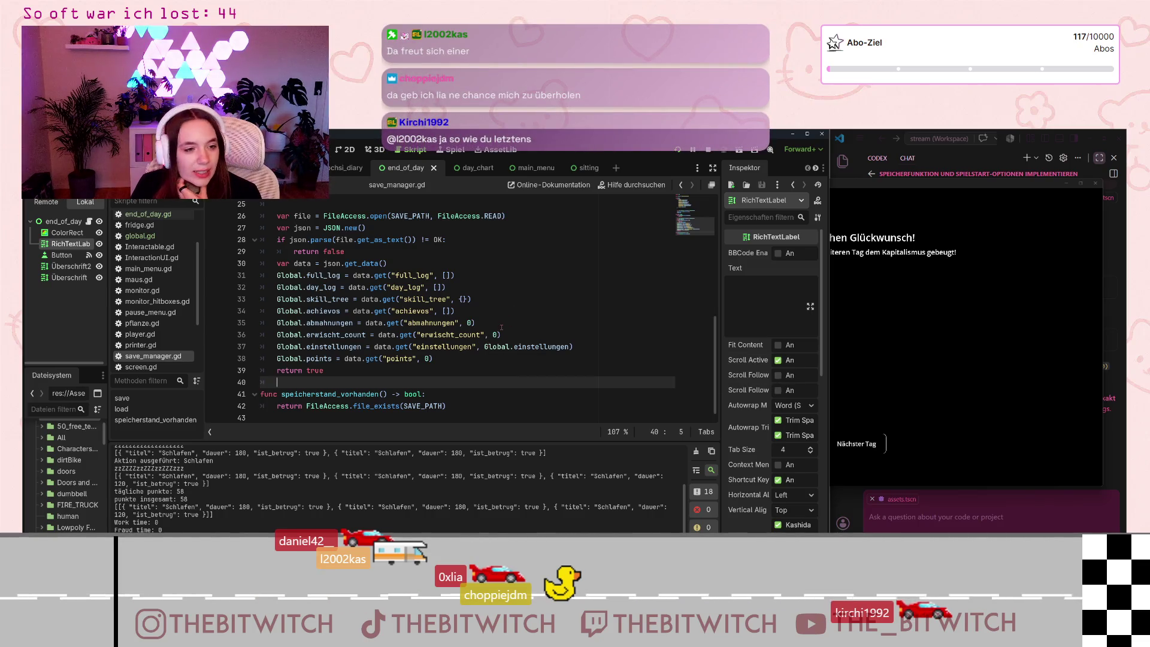
pyautogui.scroll(2, 500, 339)
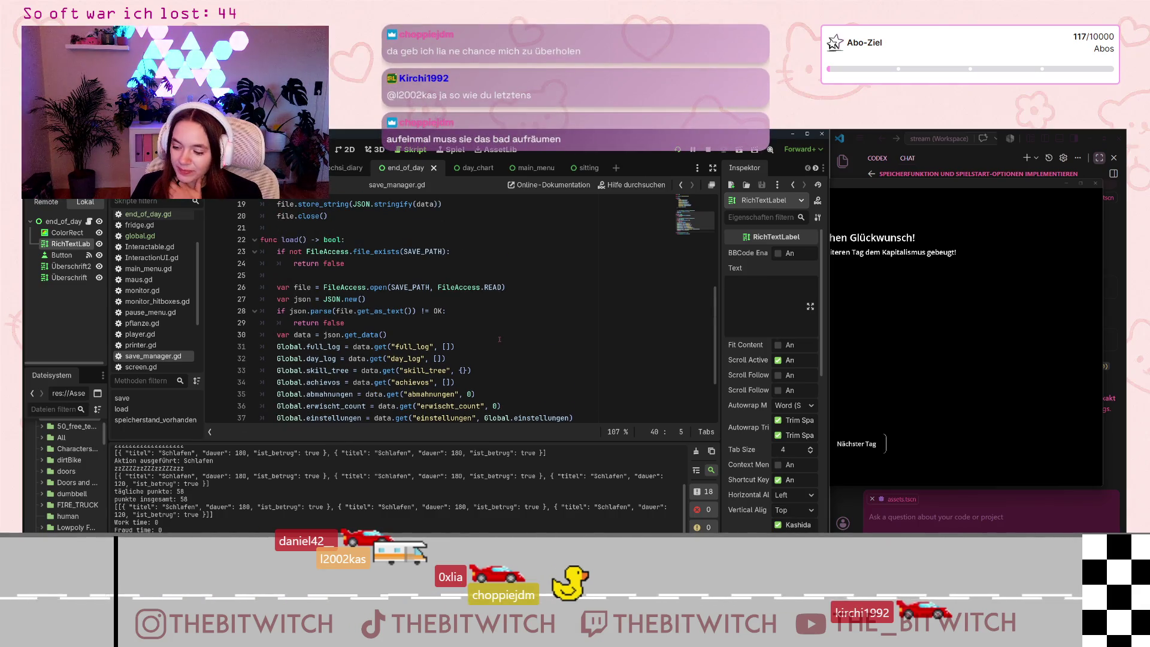
pyautogui.scroll(1, 475, 341)
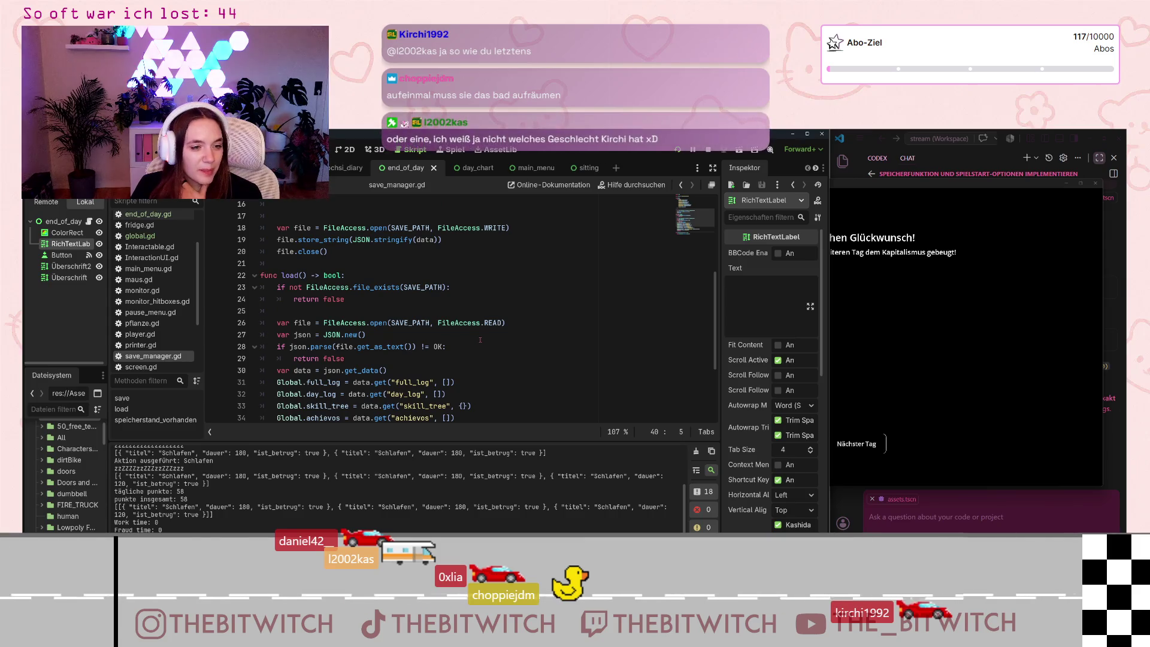
pyautogui.scroll(-2, 479, 340)
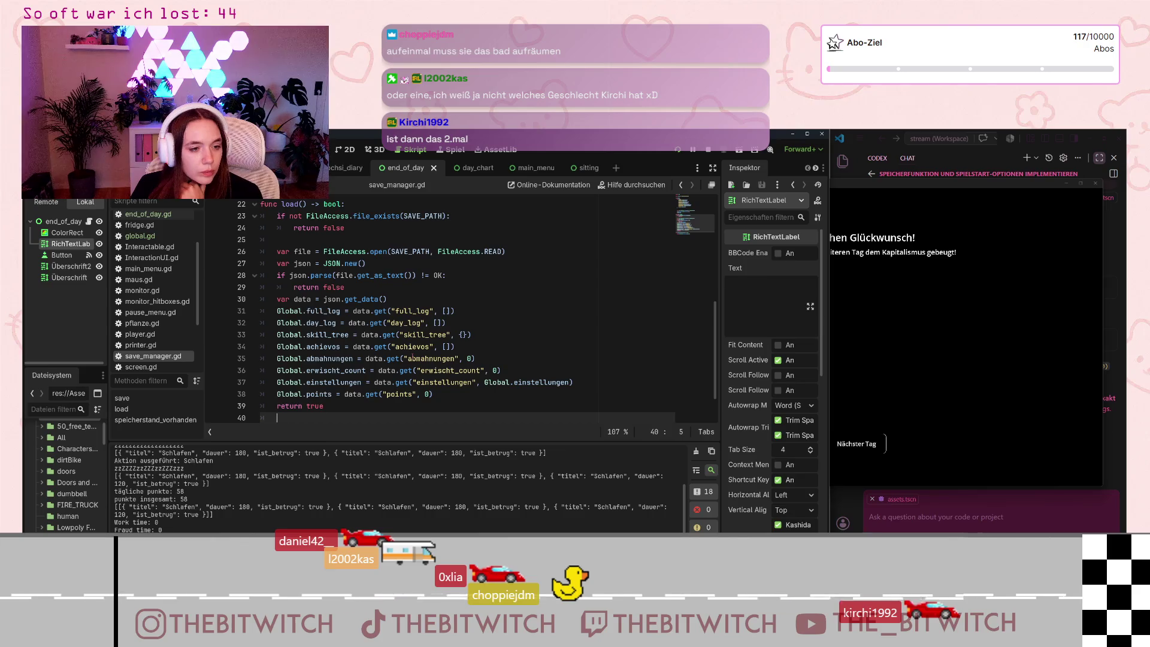
pyautogui.scroll(7, 412, 356)
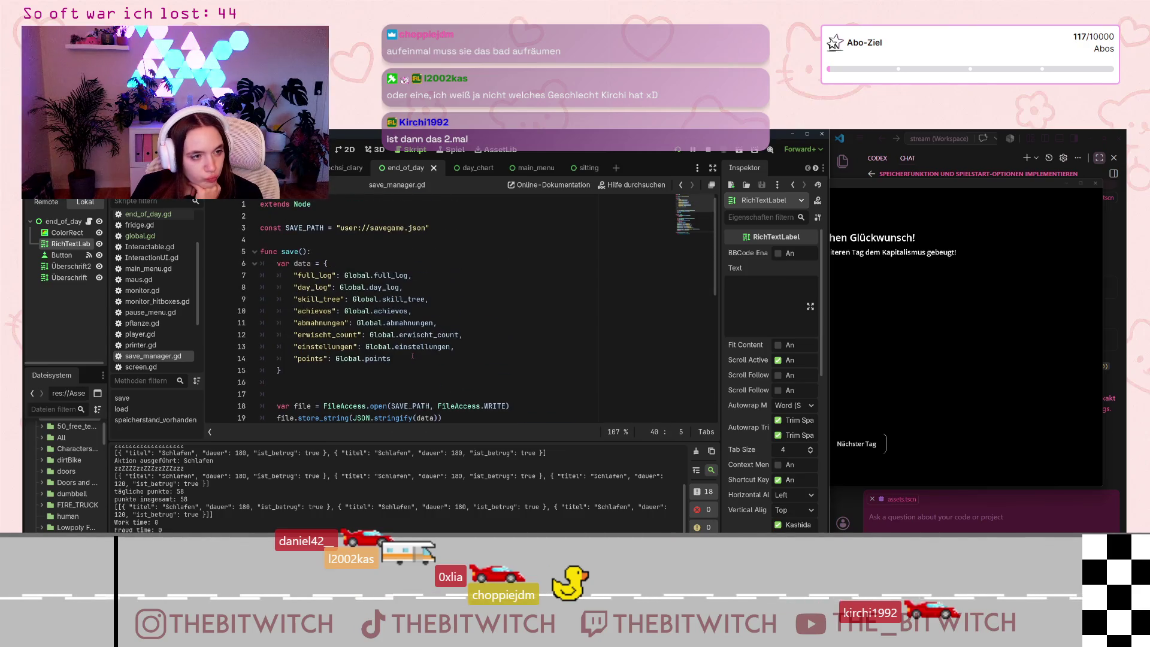
pyautogui.scroll(3, 143, 246)
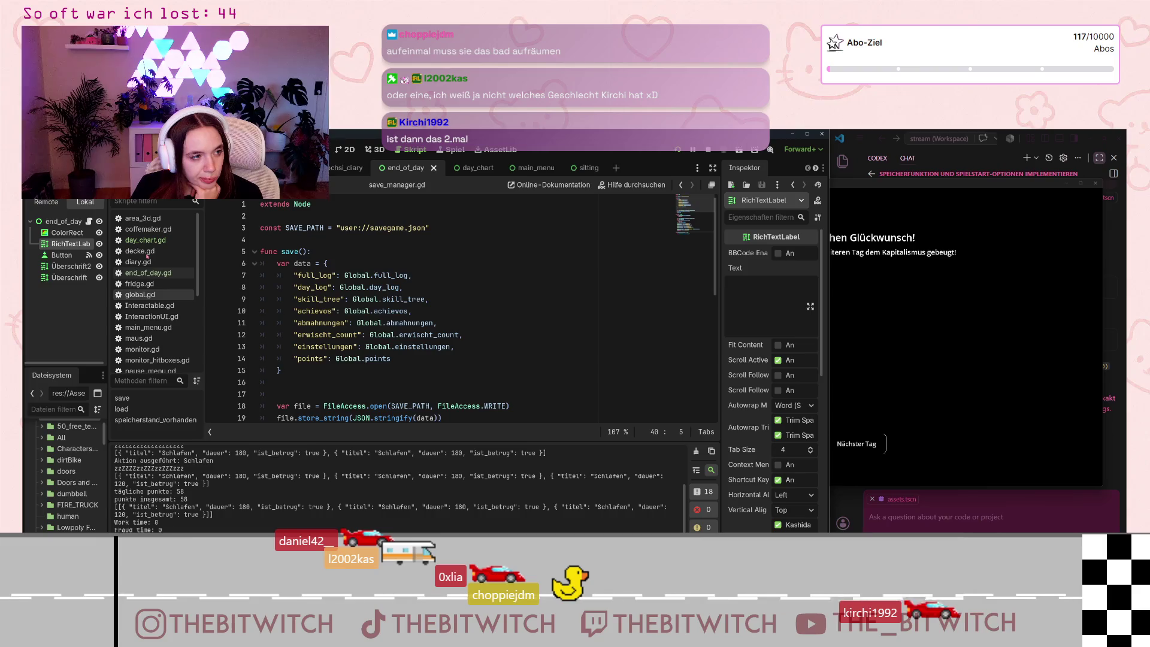
# - Open day_chart.gd and glance at the day_chart and end_of_day scene tabs
pyautogui.click(144, 241)
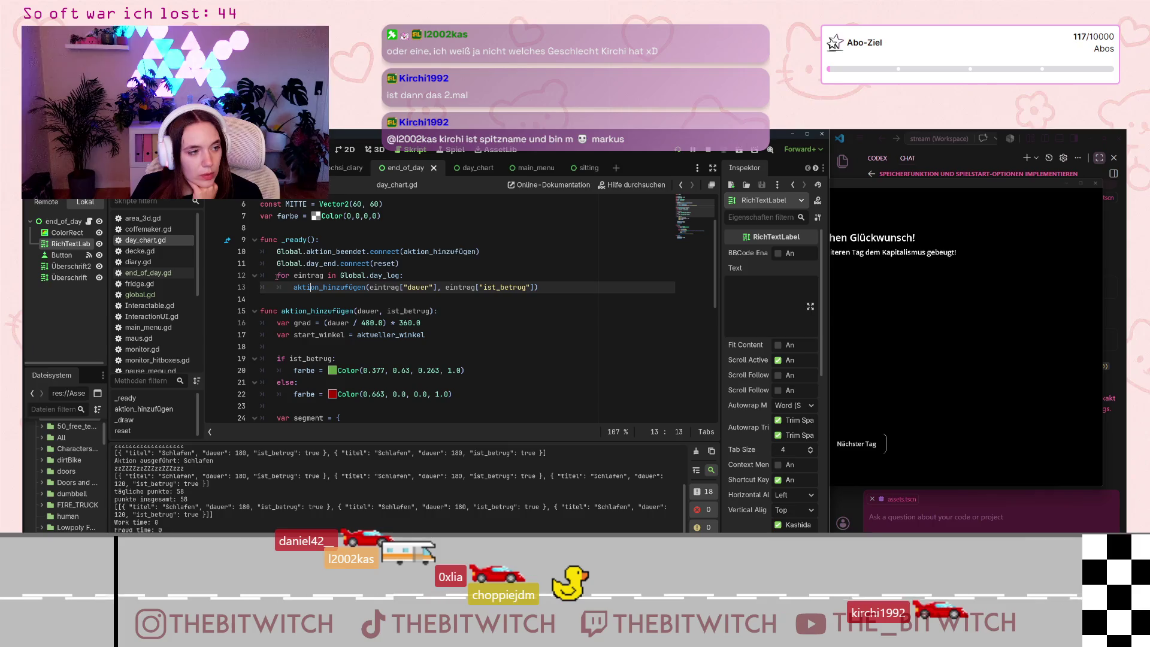
pyautogui.click(463, 171)
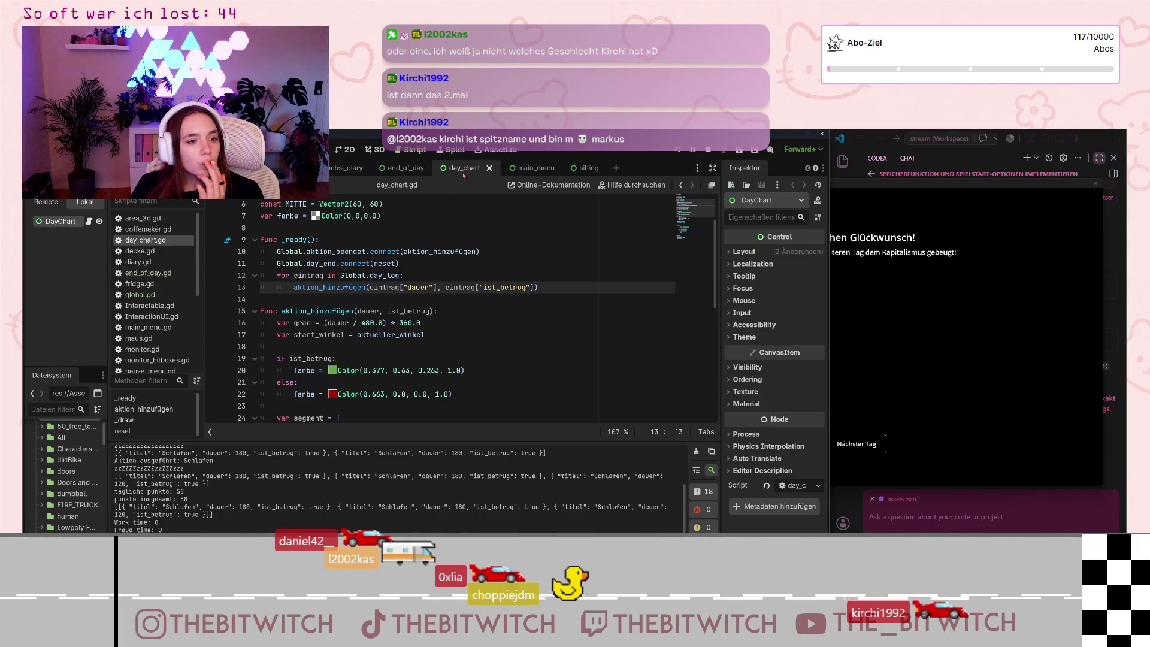
pyautogui.click(402, 168)
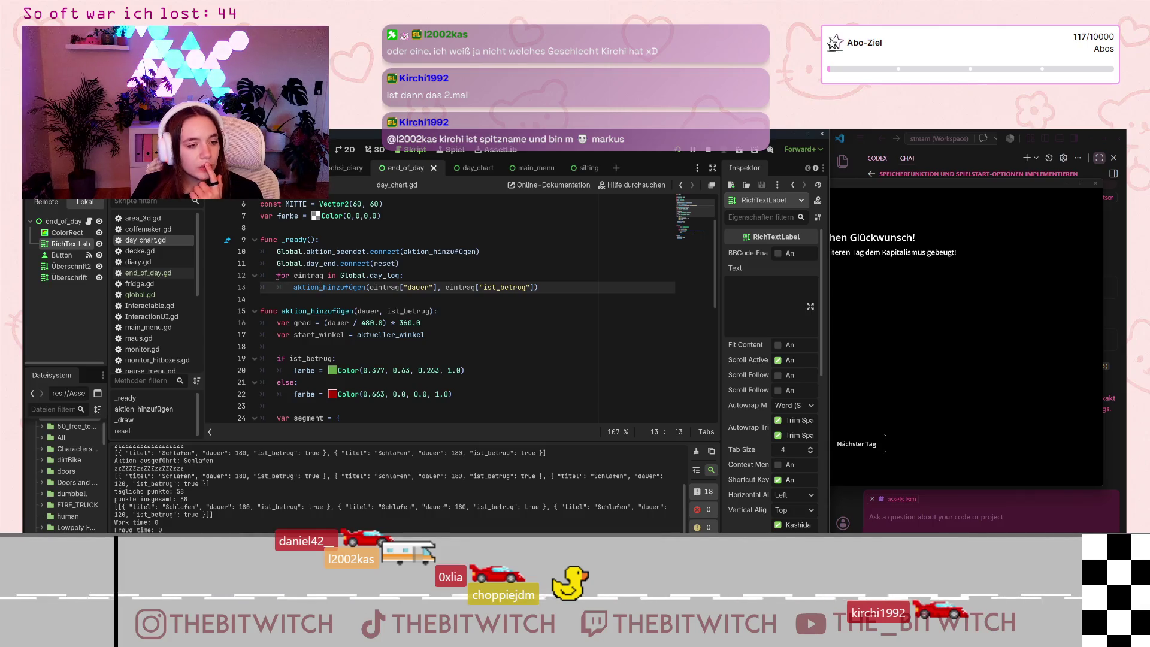
pyautogui.scroll(-4, 397, 318)
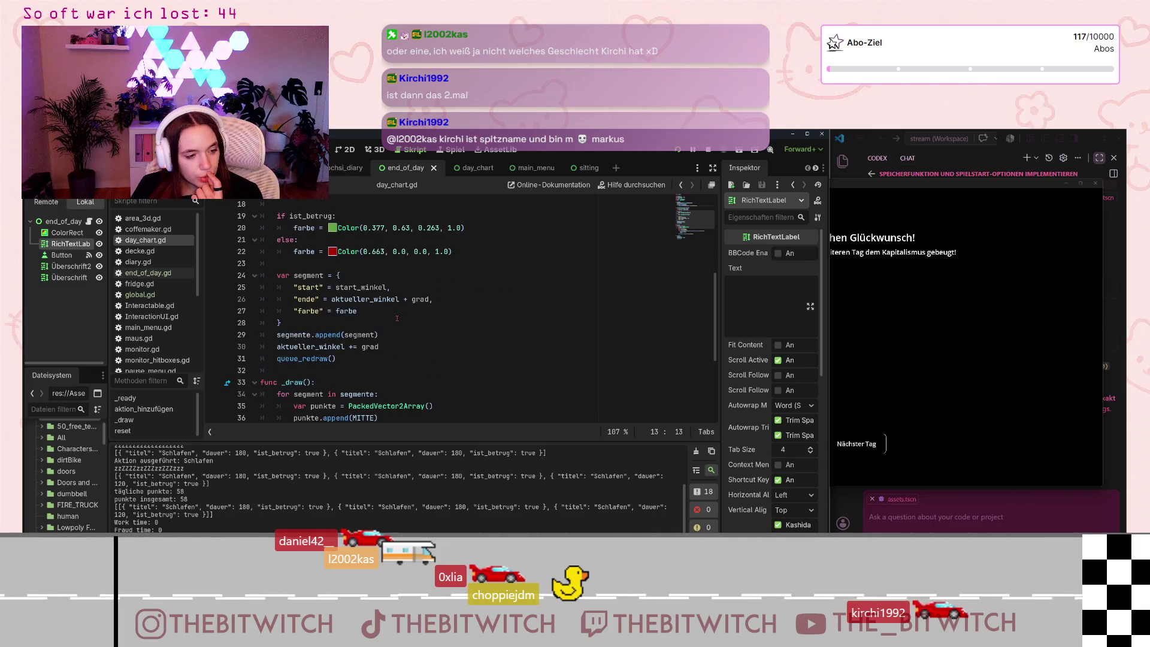
pyautogui.scroll(-4, 397, 318)
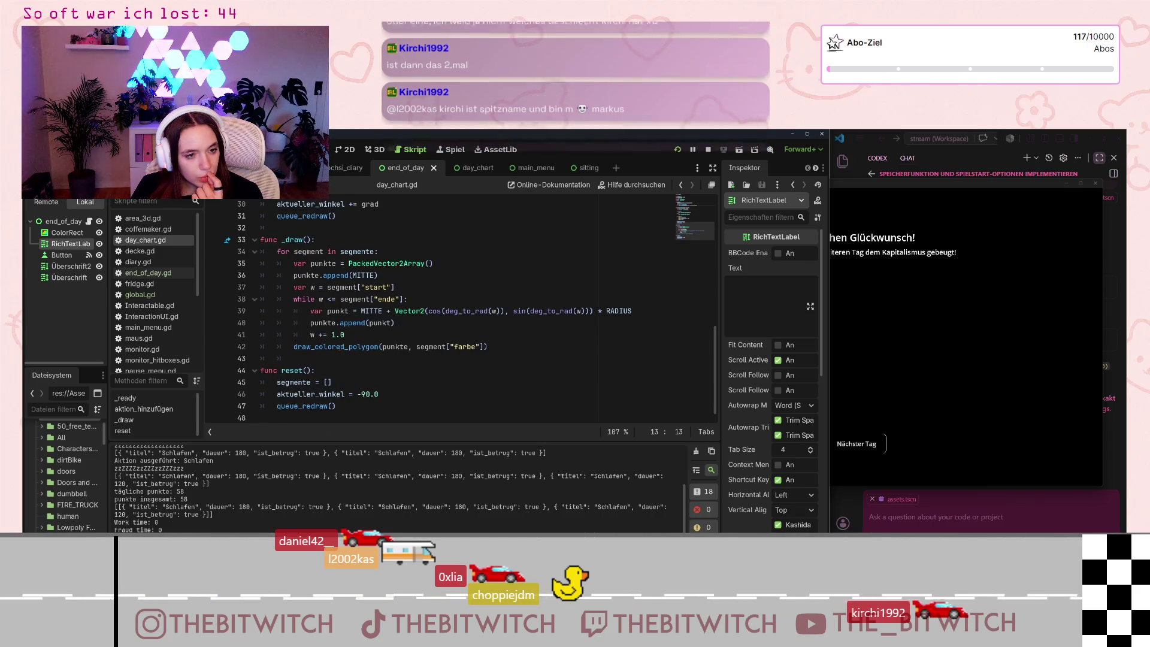
pyautogui.moveTo(343, 346)
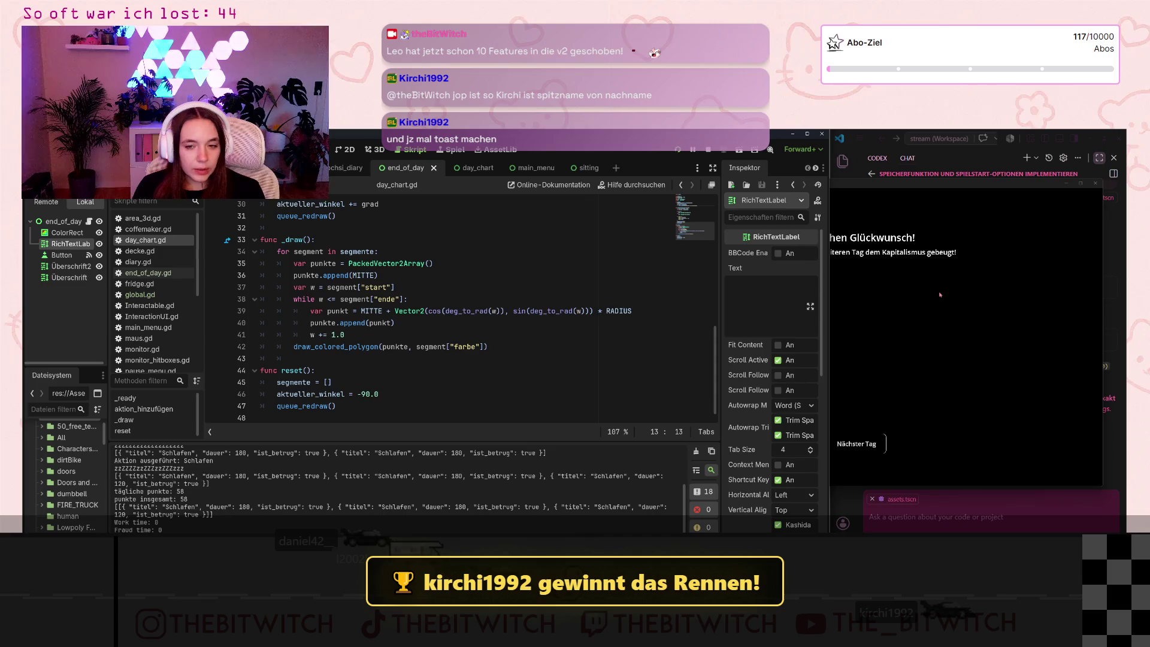
# - Check the running game, then return and scroll through day_chart.gd's _draw and reset functions
pyautogui.click(890, 316)
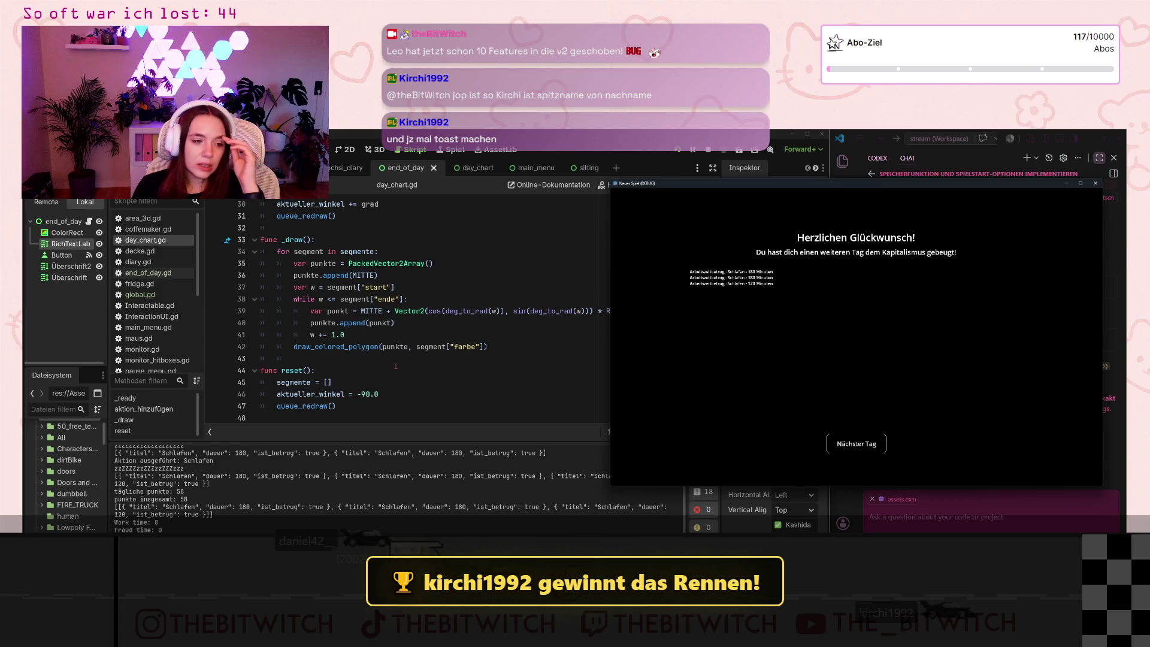
pyautogui.scroll(6, 394, 366)
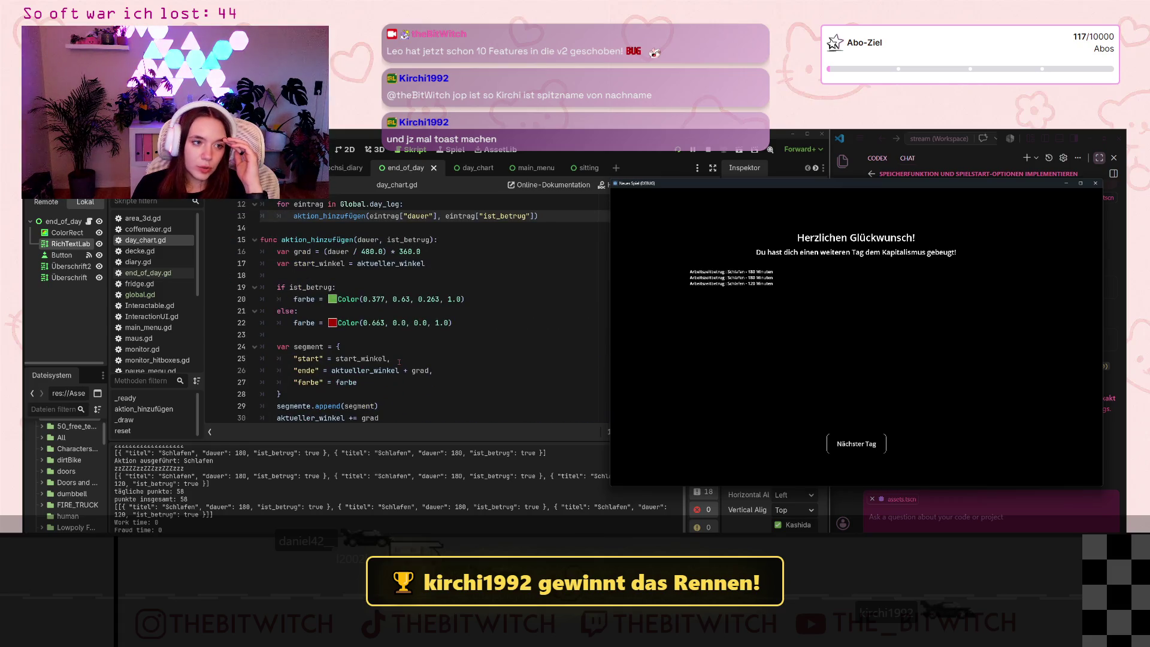
pyautogui.scroll(3, 395, 364)
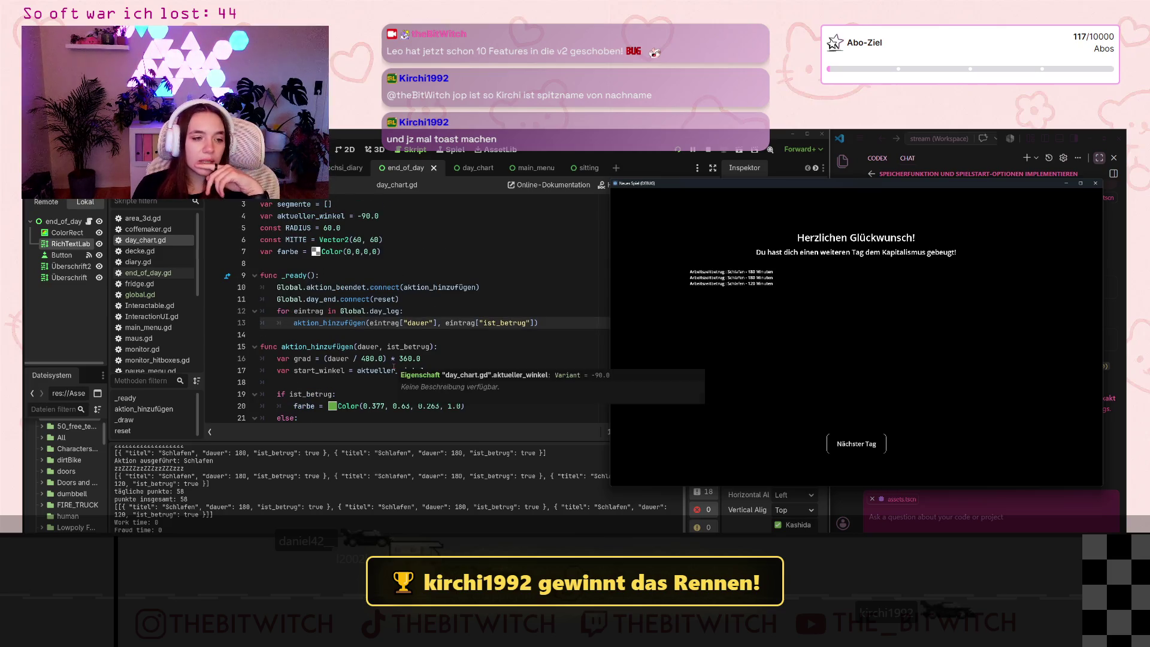
pyautogui.scroll(1, 394, 366)
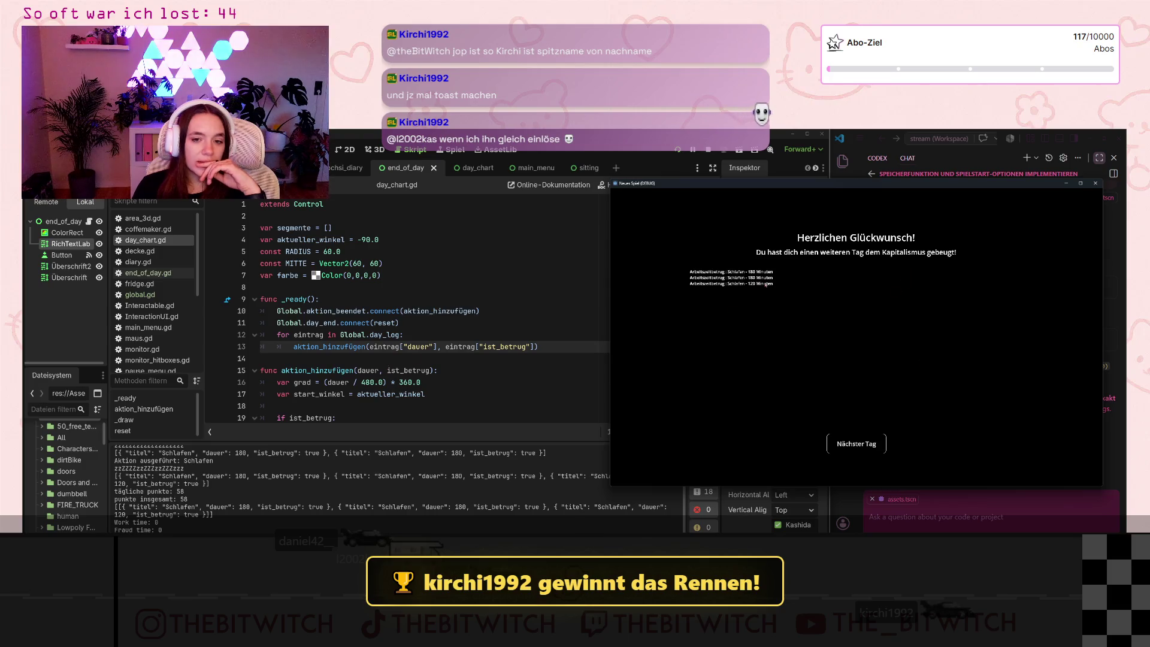
pyautogui.click(63, 222)
pyautogui.scroll(-10, 481, 320)
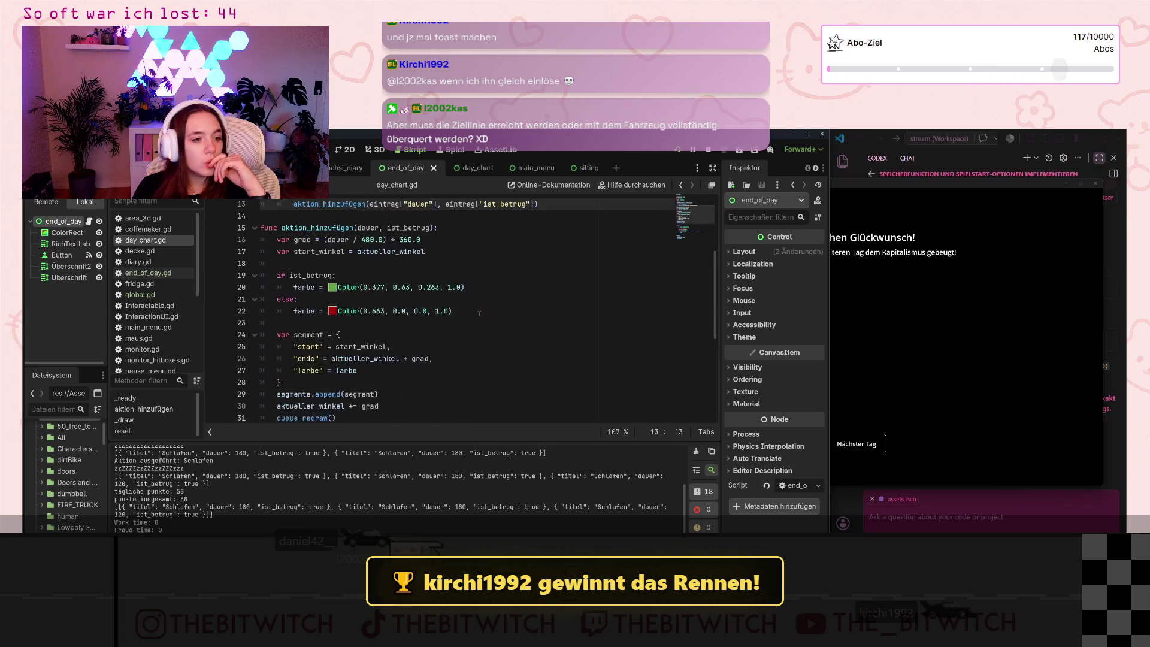
pyautogui.scroll(5, 308, 357)
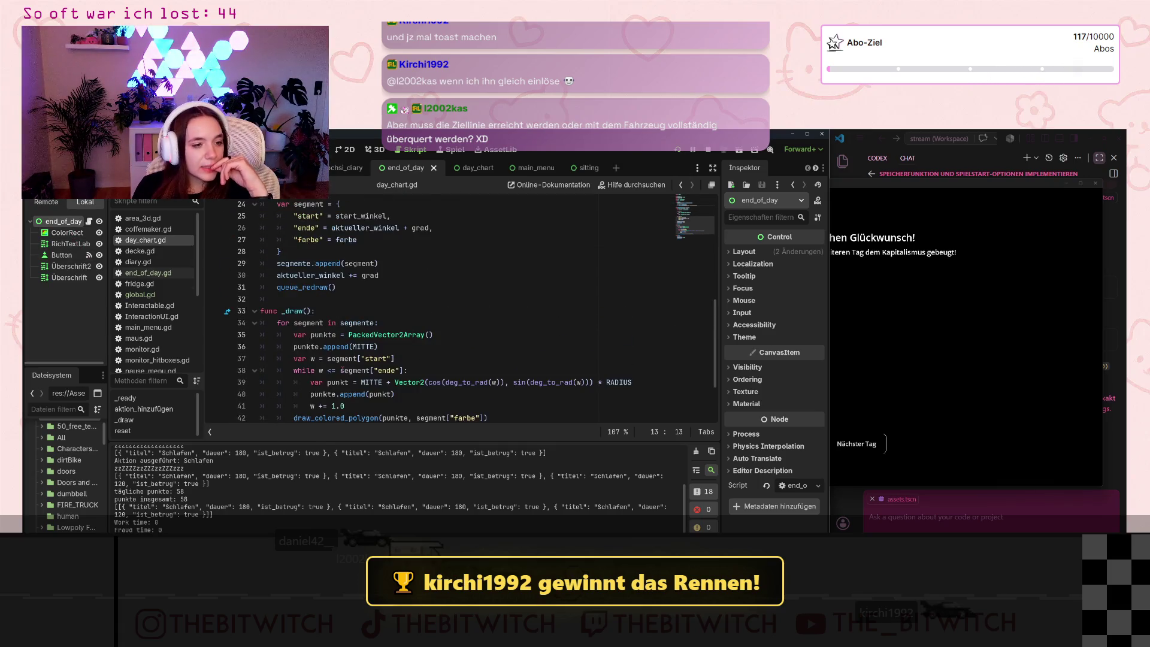
pyautogui.scroll(2, 343, 370)
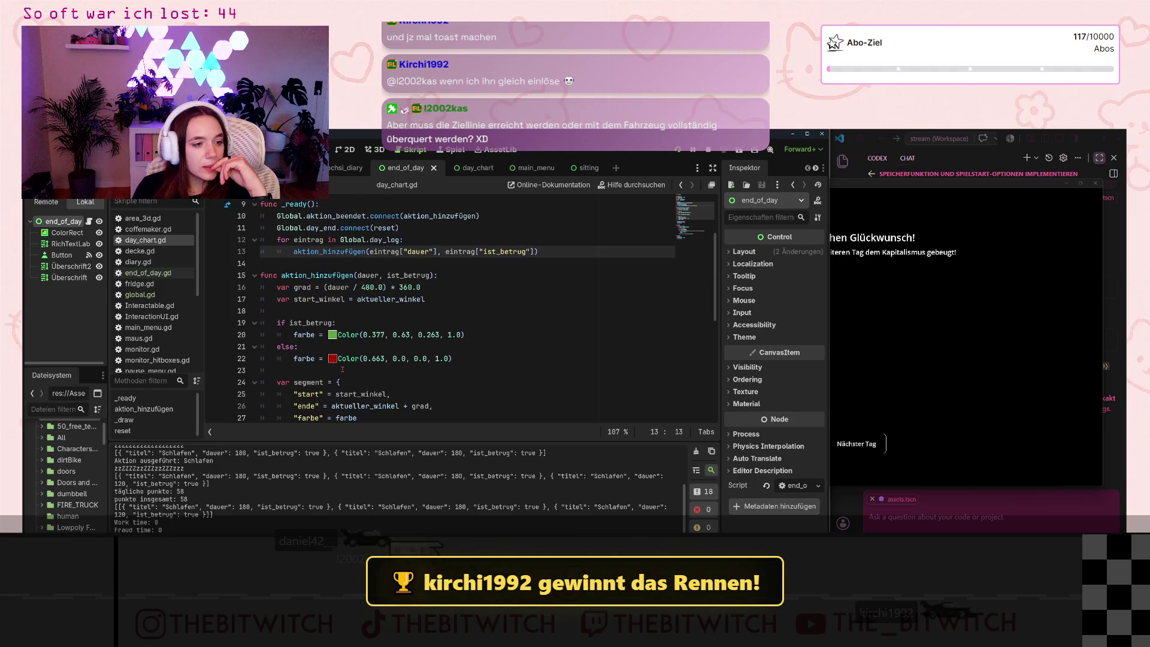
pyautogui.scroll(-7, 342, 369)
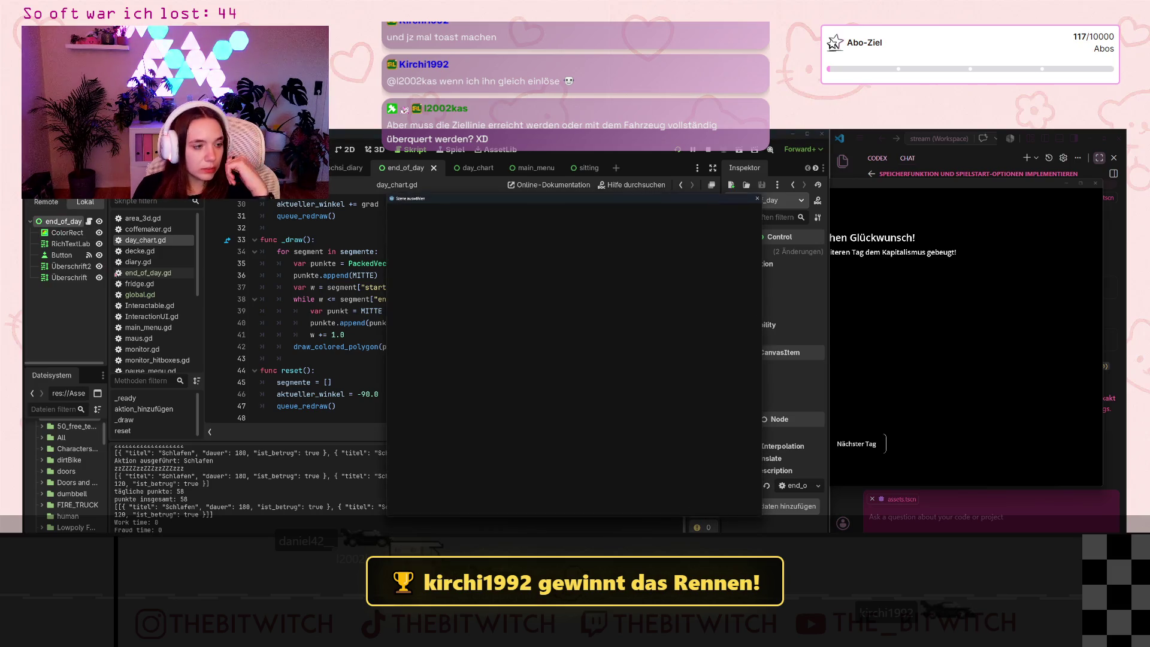
# - Instance day_chart.tscn into the end_of_day scene, check the game, then open end_of_day.gd
pyautogui.hotkey('ctrl', 'shift', 'o')
pyautogui.press('Return')
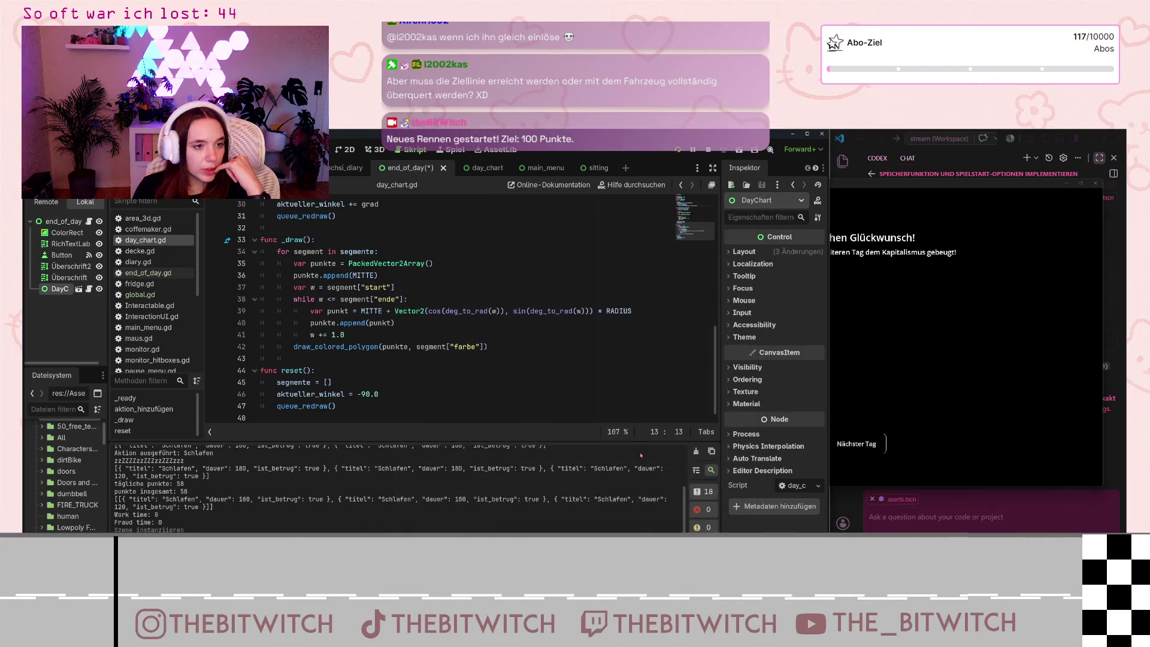
pyautogui.click(909, 265)
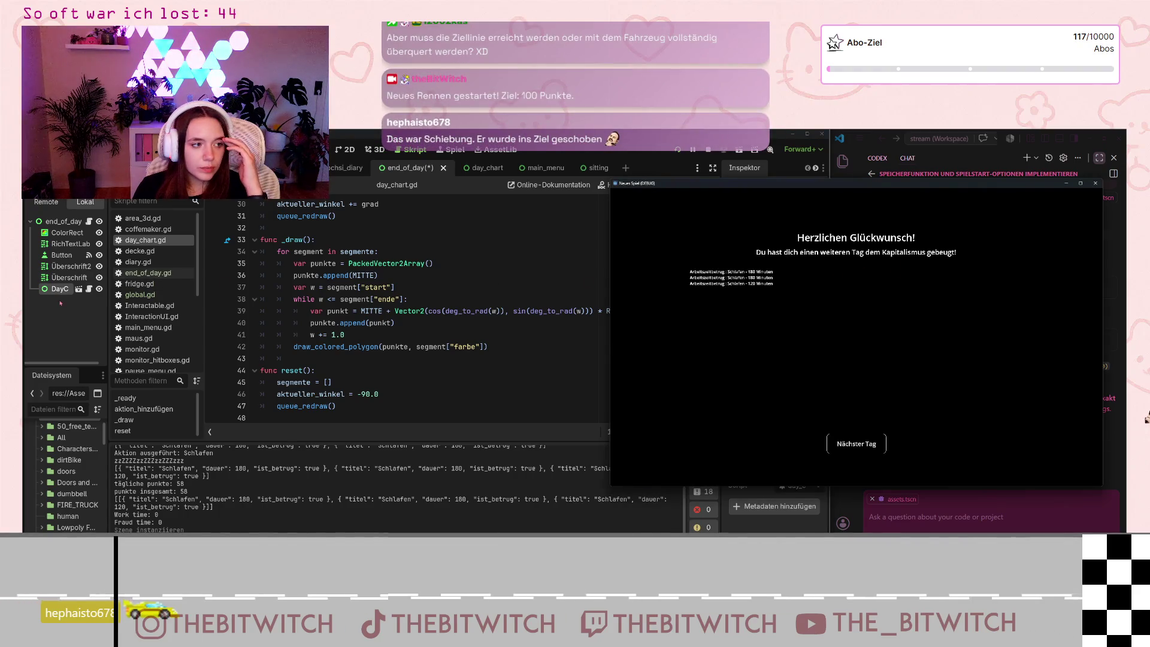
pyautogui.click(337, 381)
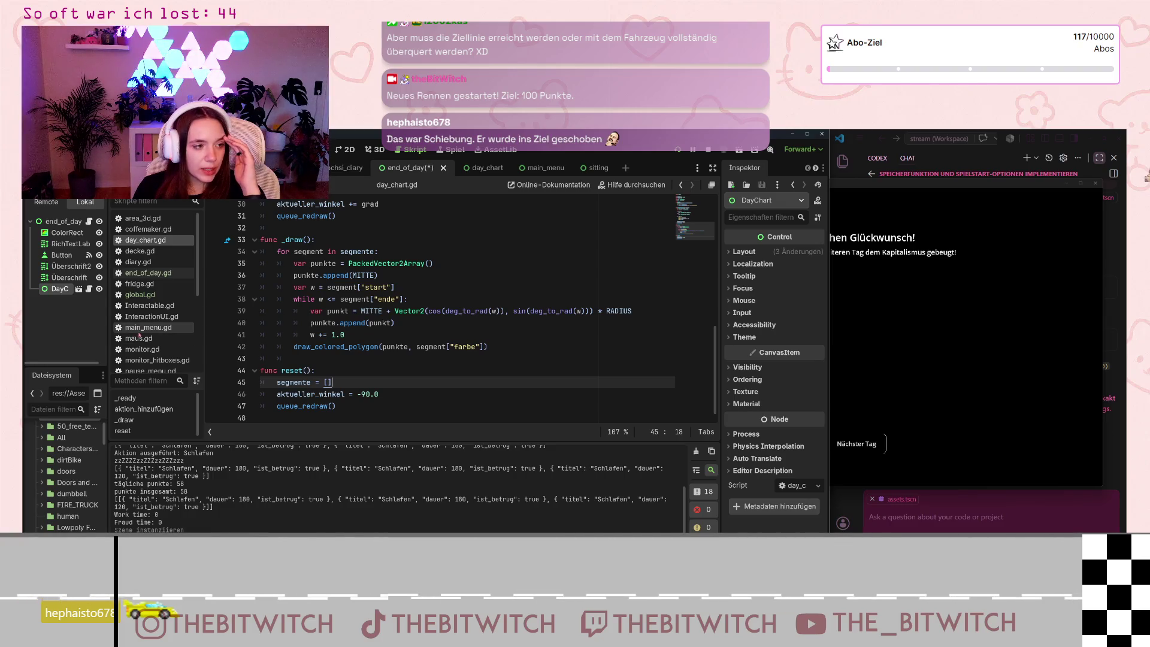
pyautogui.click(153, 274)
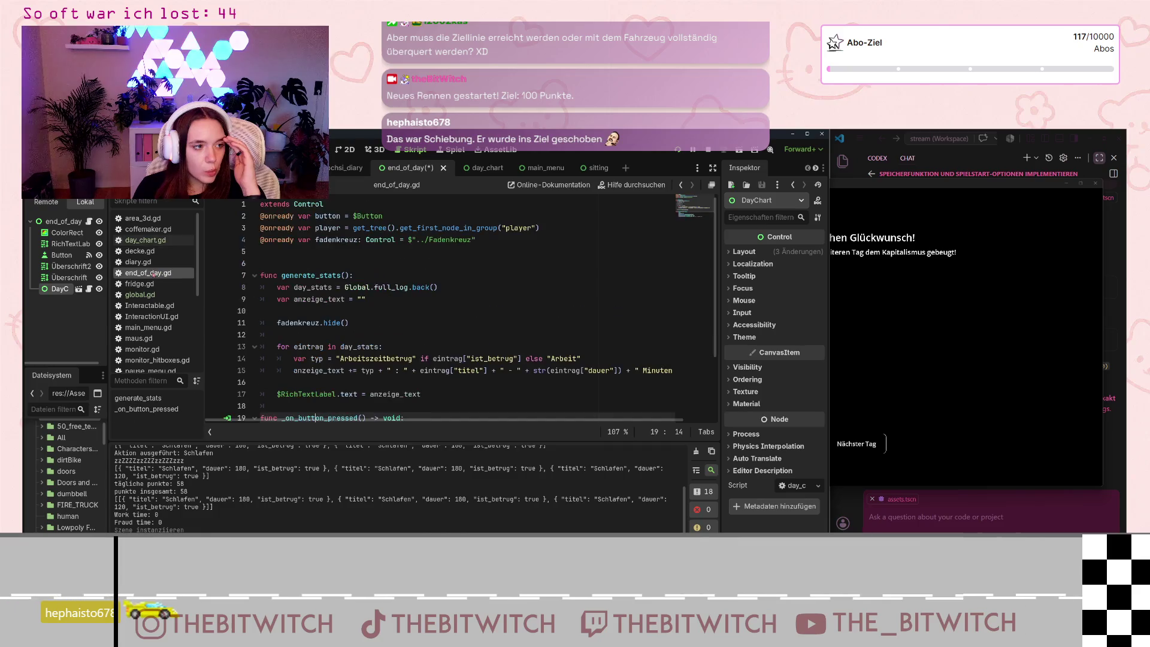
pyautogui.scroll(-3, 392, 277)
pyautogui.scroll(3, 392, 277)
pyautogui.scroll(-3, 392, 284)
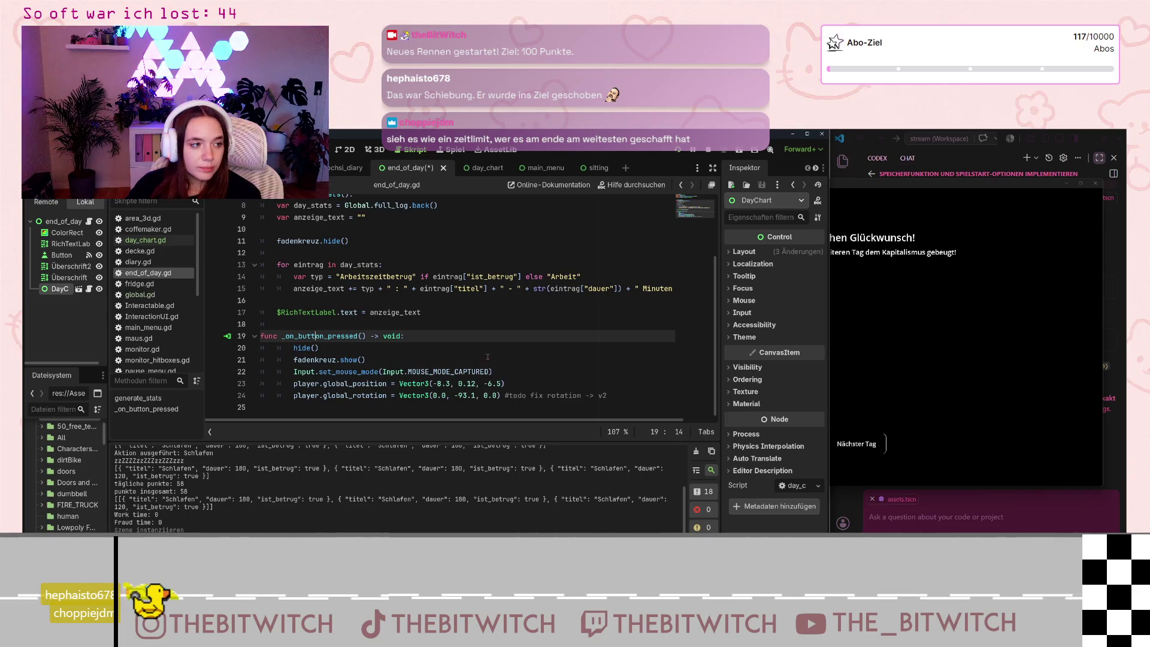
pyautogui.scroll(3, 390, 354)
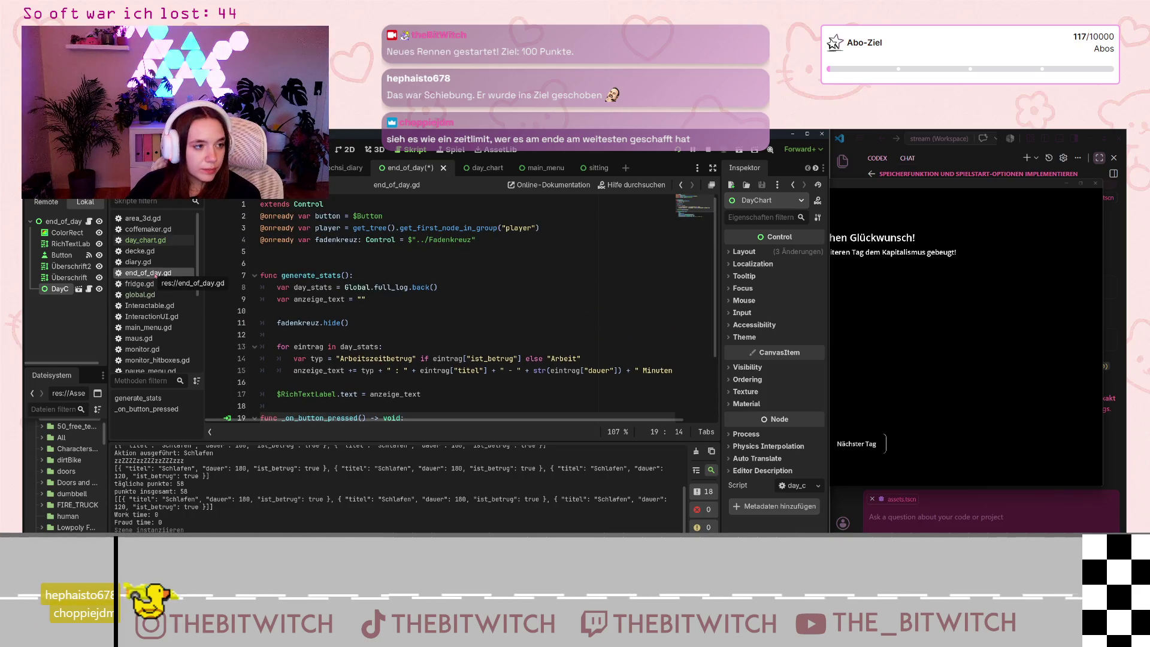
pyautogui.scroll(-3, 449, 215)
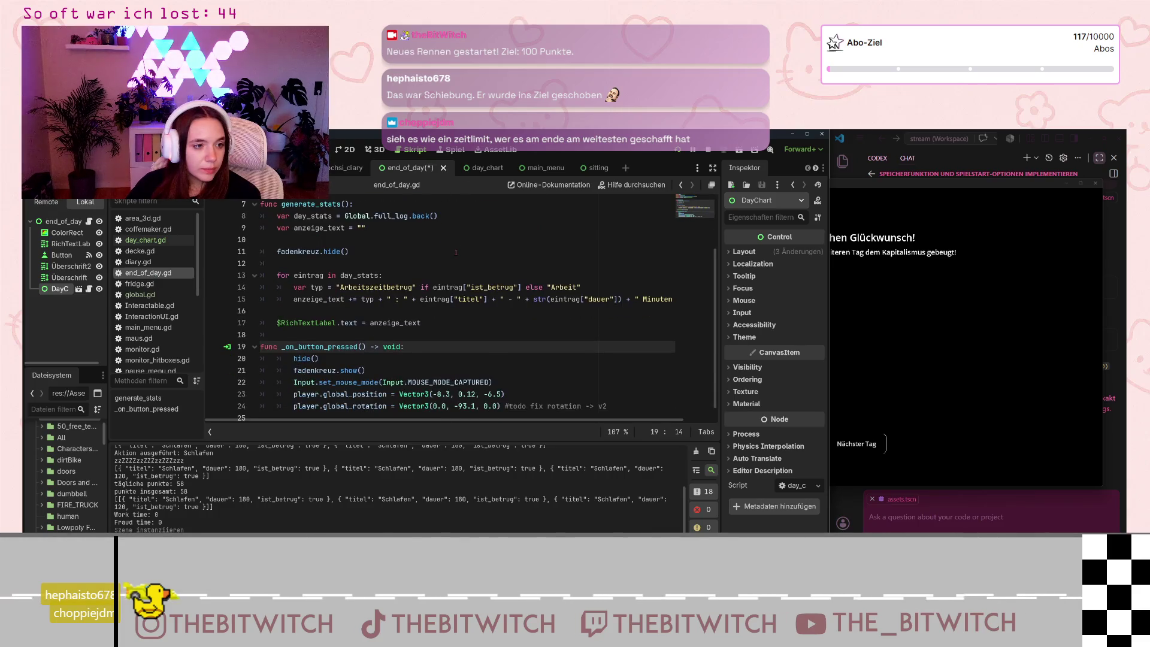
# - Switch to the day_chart scene, review day_chart.gd's reset code, then open global.gd
pyautogui.click(485, 170)
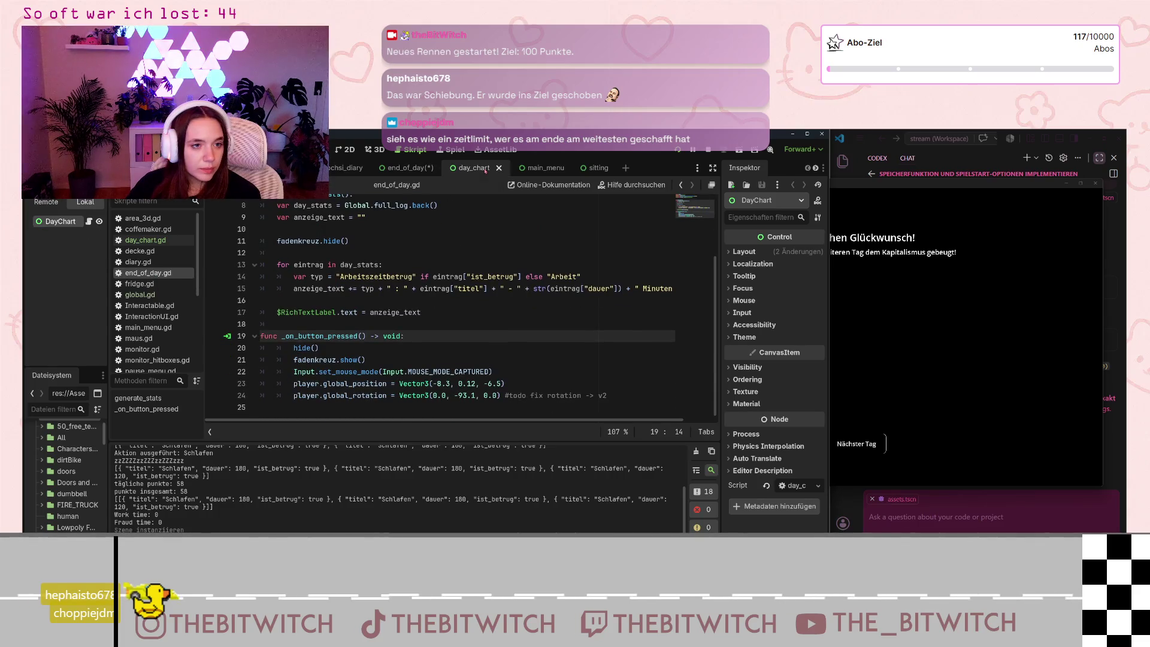
pyautogui.click(137, 241)
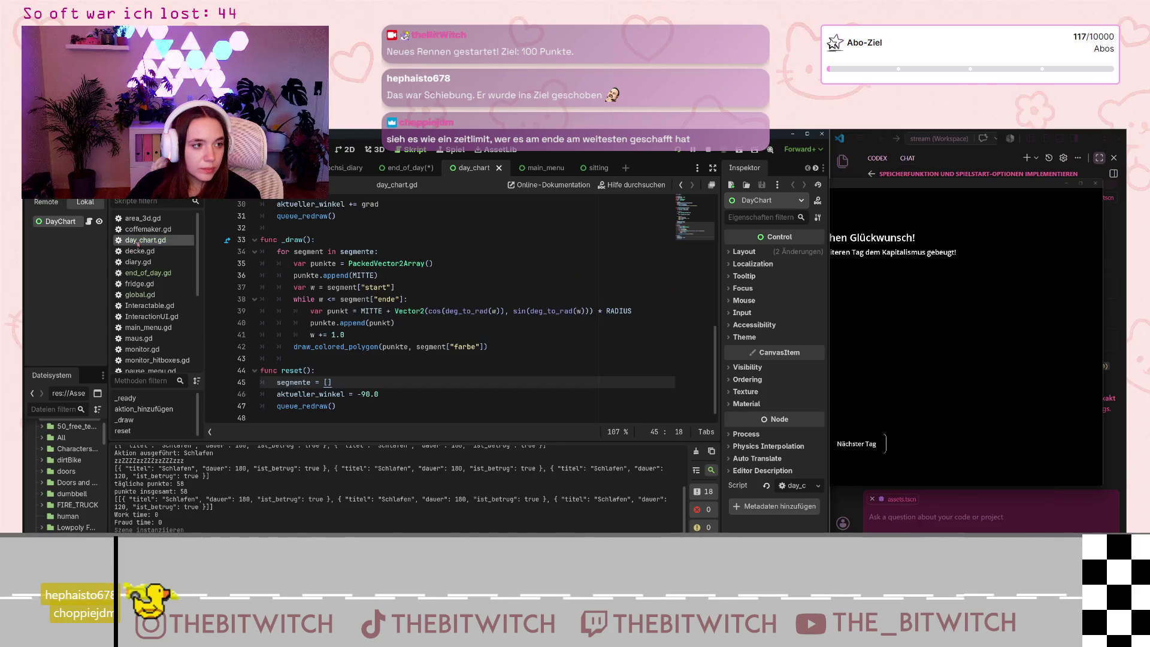
pyautogui.scroll(6, 363, 328)
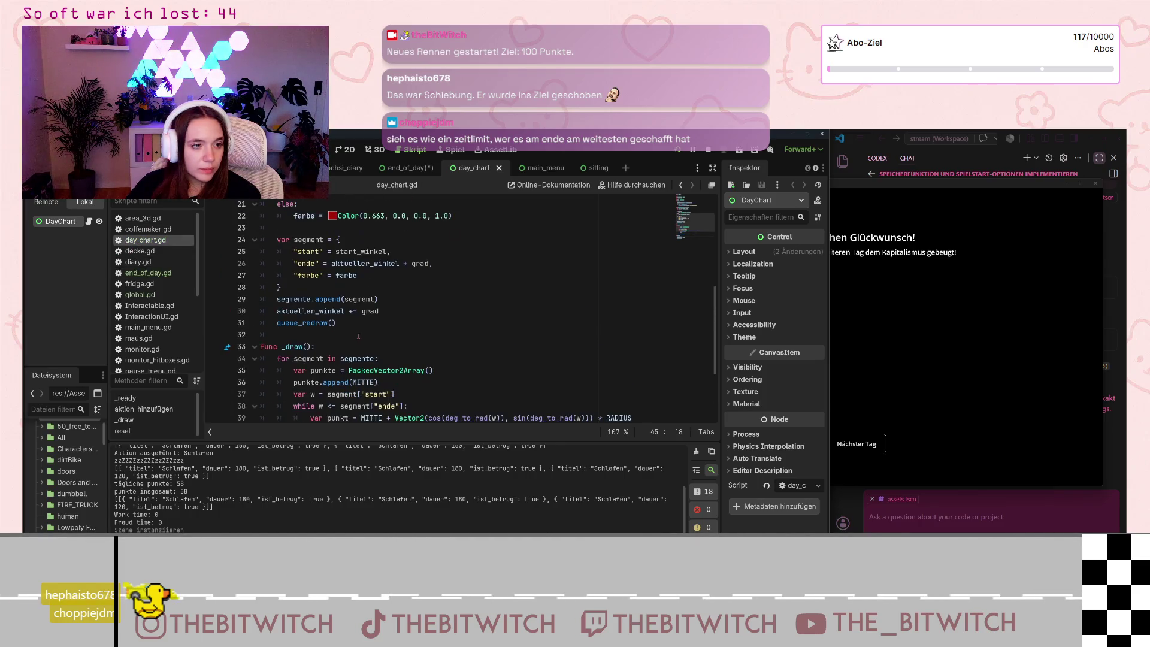
pyautogui.scroll(-6, 364, 328)
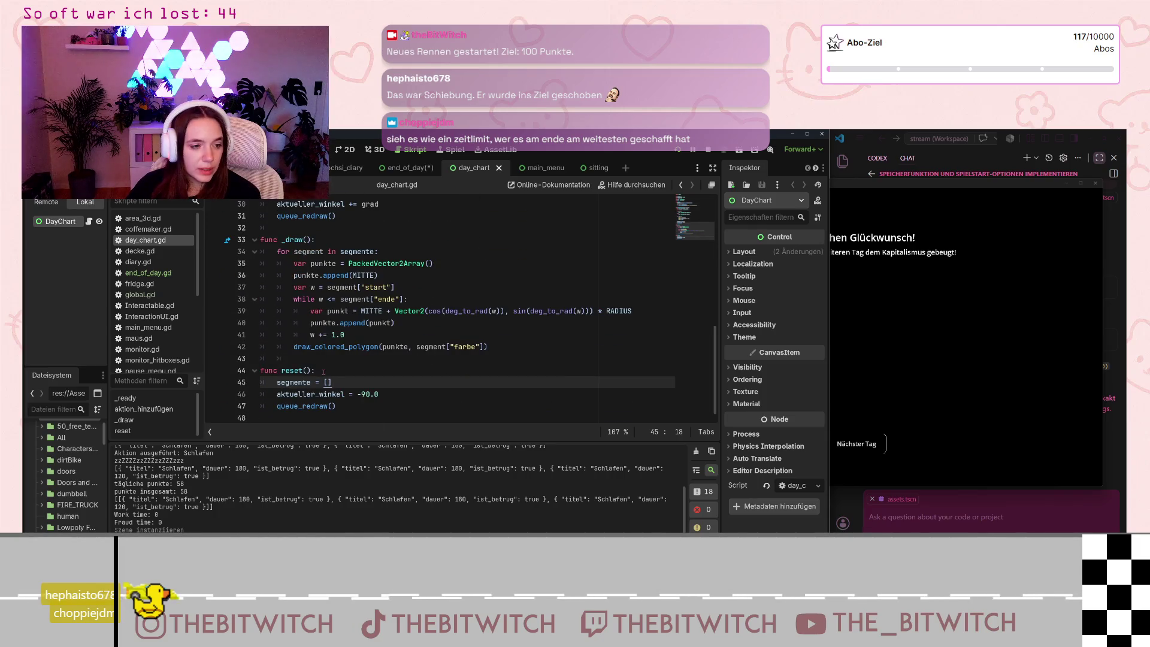
pyautogui.scroll(4, 324, 372)
pyautogui.scroll(6, 325, 372)
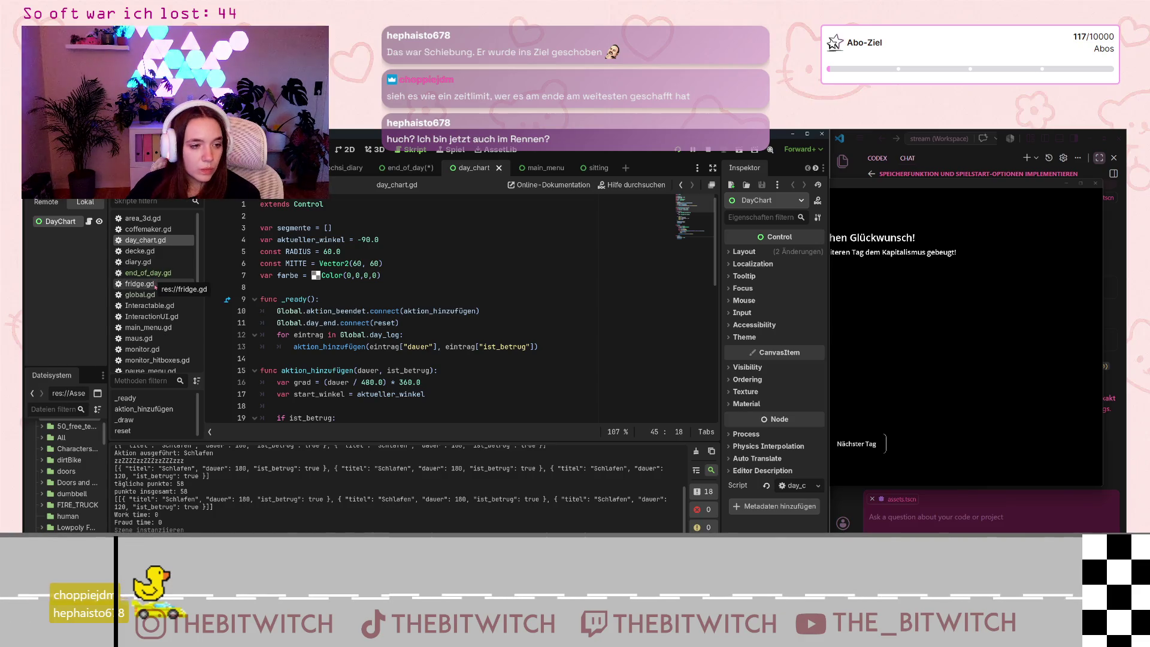
pyautogui.click(140, 295)
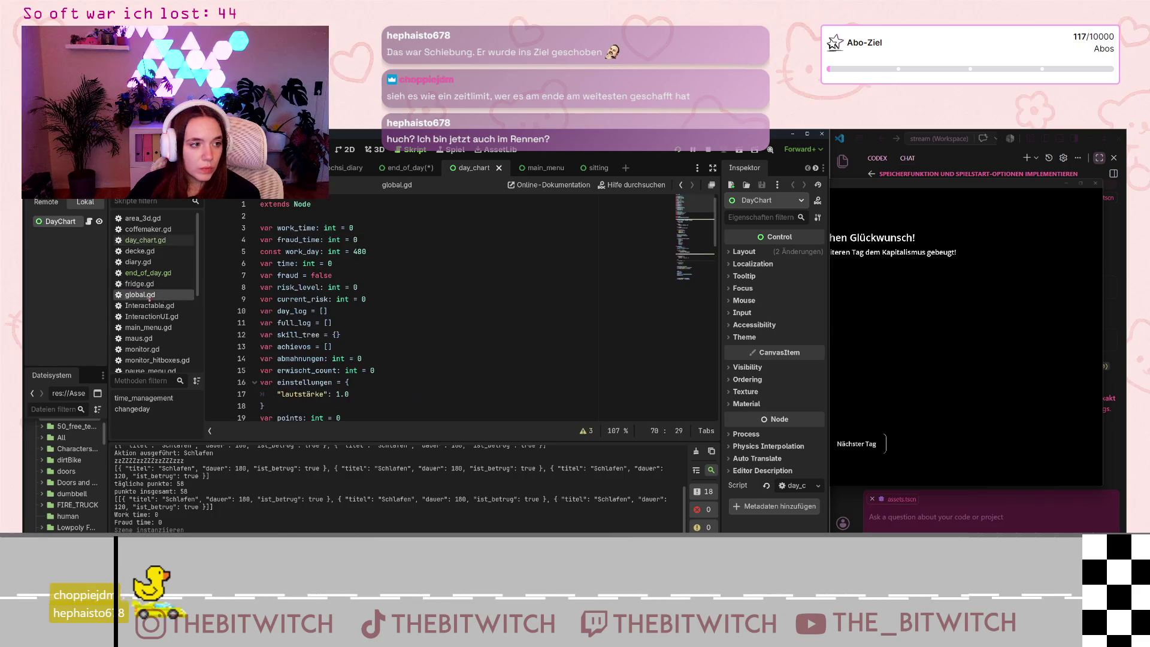
# - Find signal day_end and day_end.emit() in global.gd's changeday, then reopen end_of_day.gd
pyautogui.scroll(-20, 344, 322)
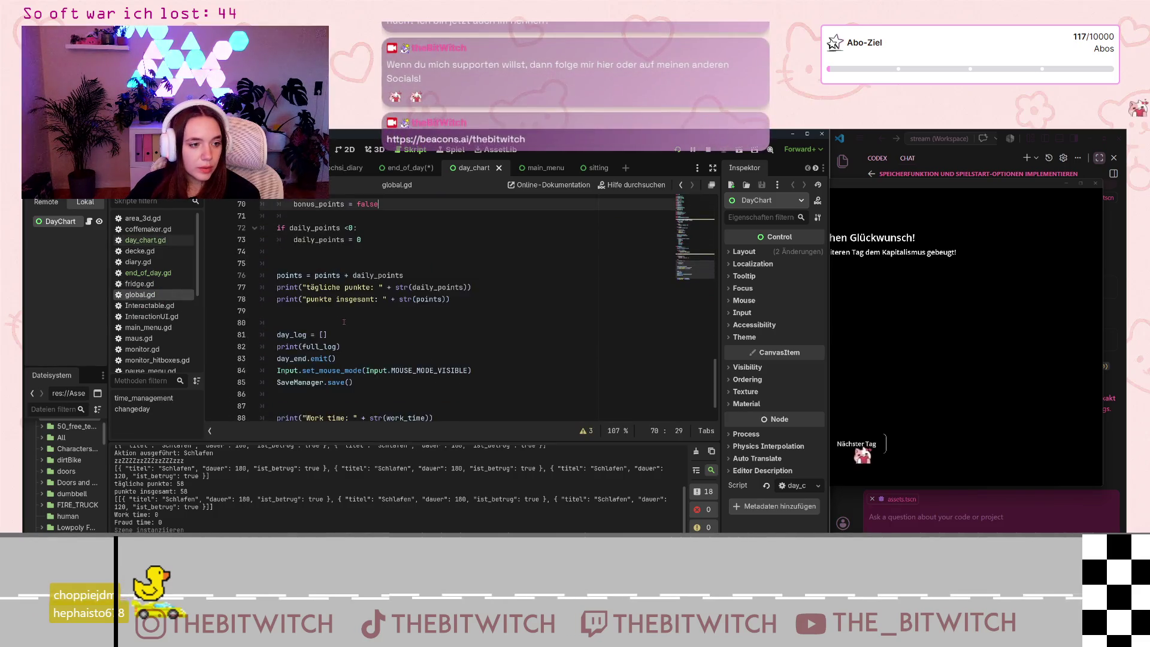
pyautogui.scroll(11, 343, 323)
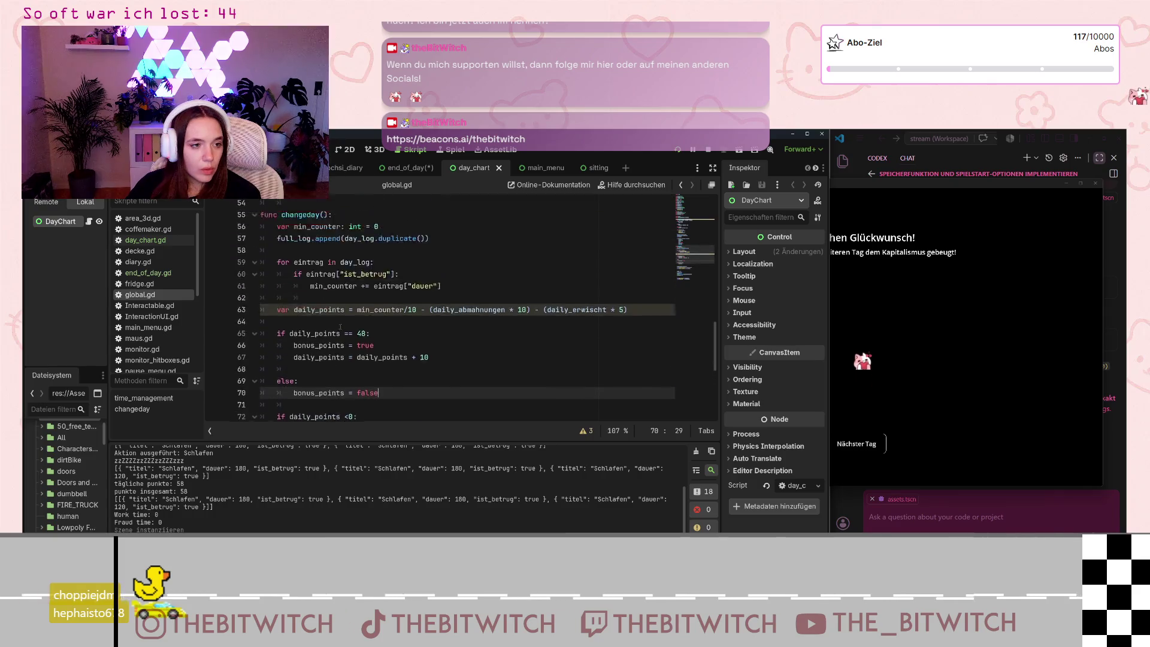
pyautogui.scroll(13, 340, 326)
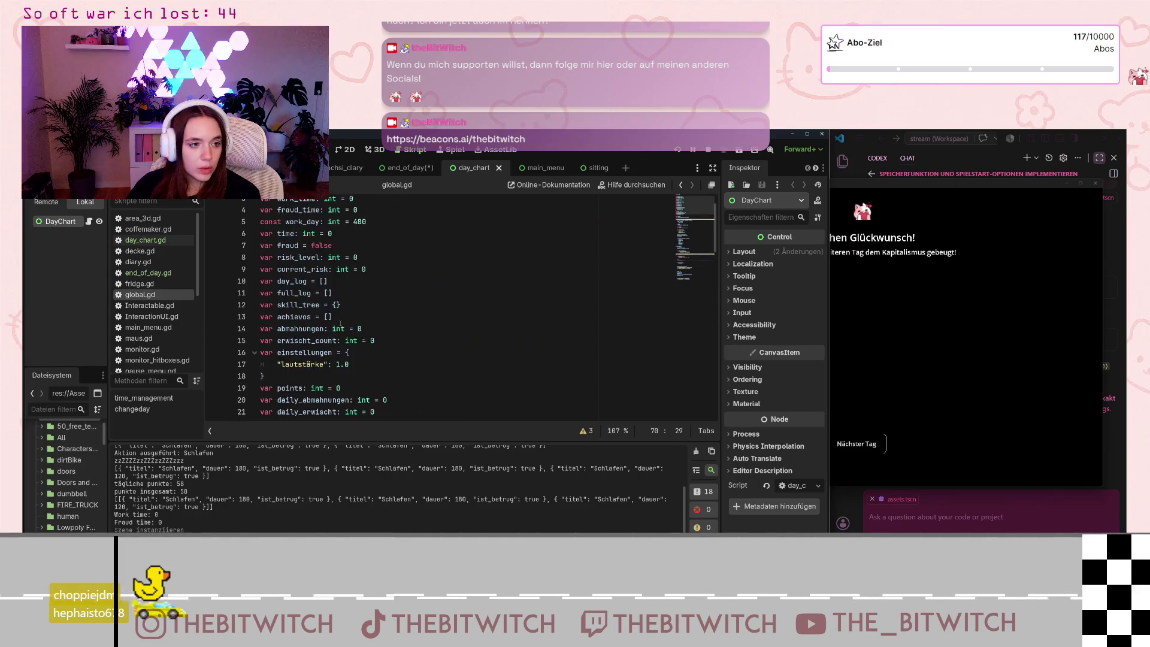
pyautogui.scroll(-4, 317, 323)
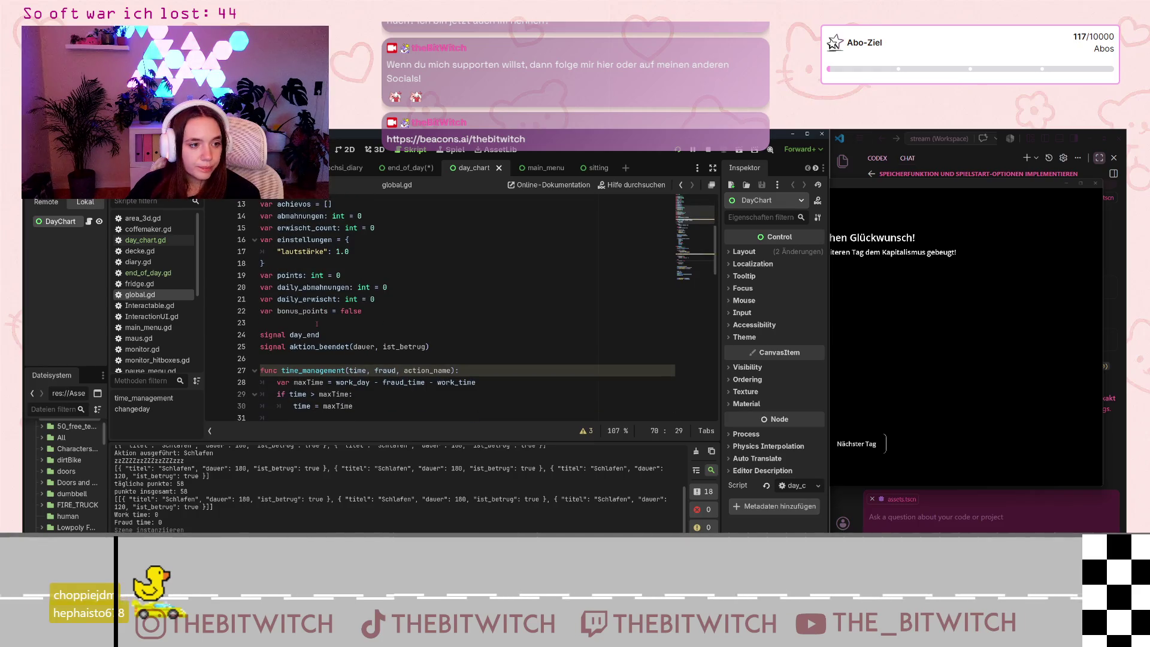
pyautogui.scroll(-7, 310, 336)
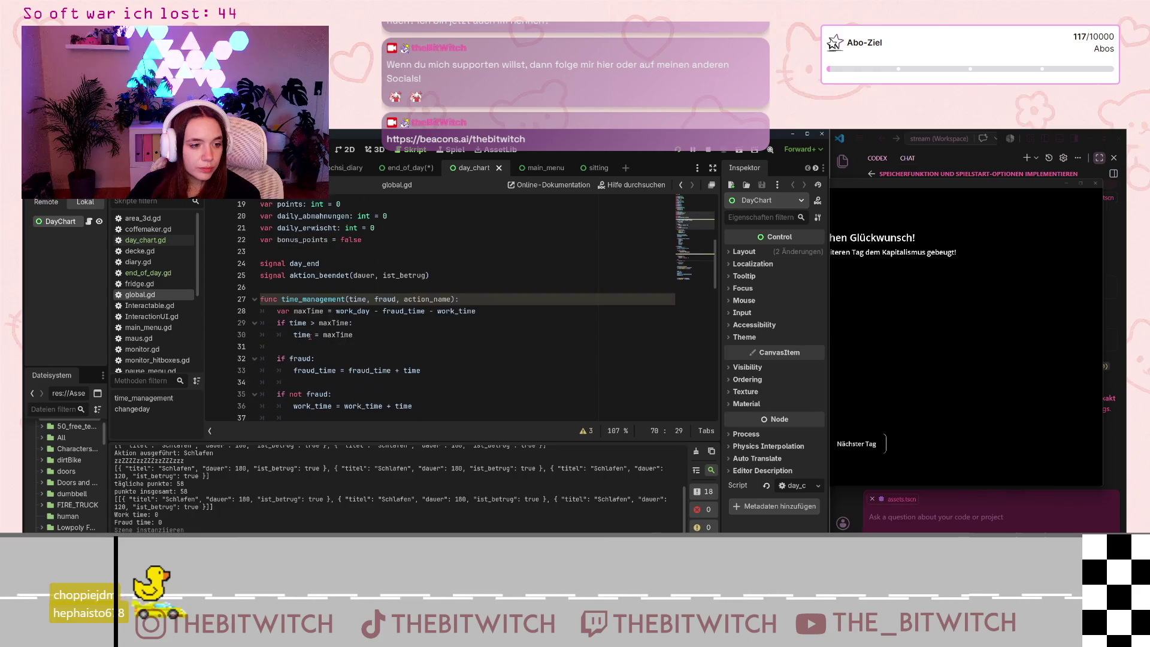
pyautogui.scroll(-5, 311, 335)
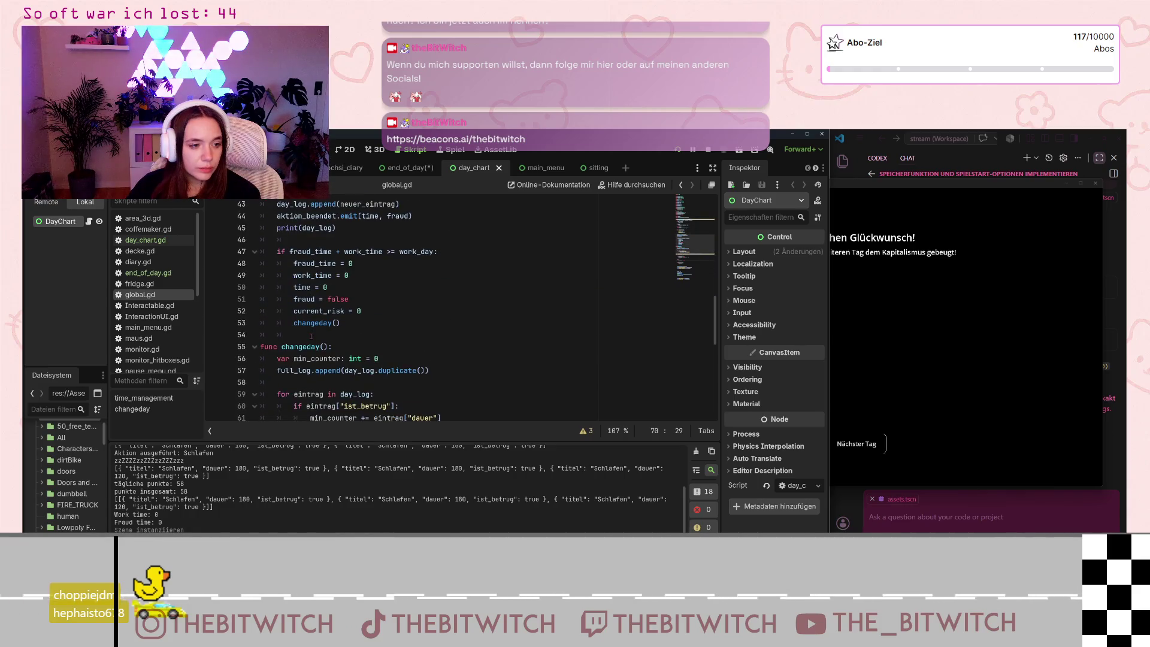
pyautogui.scroll(-6, 311, 335)
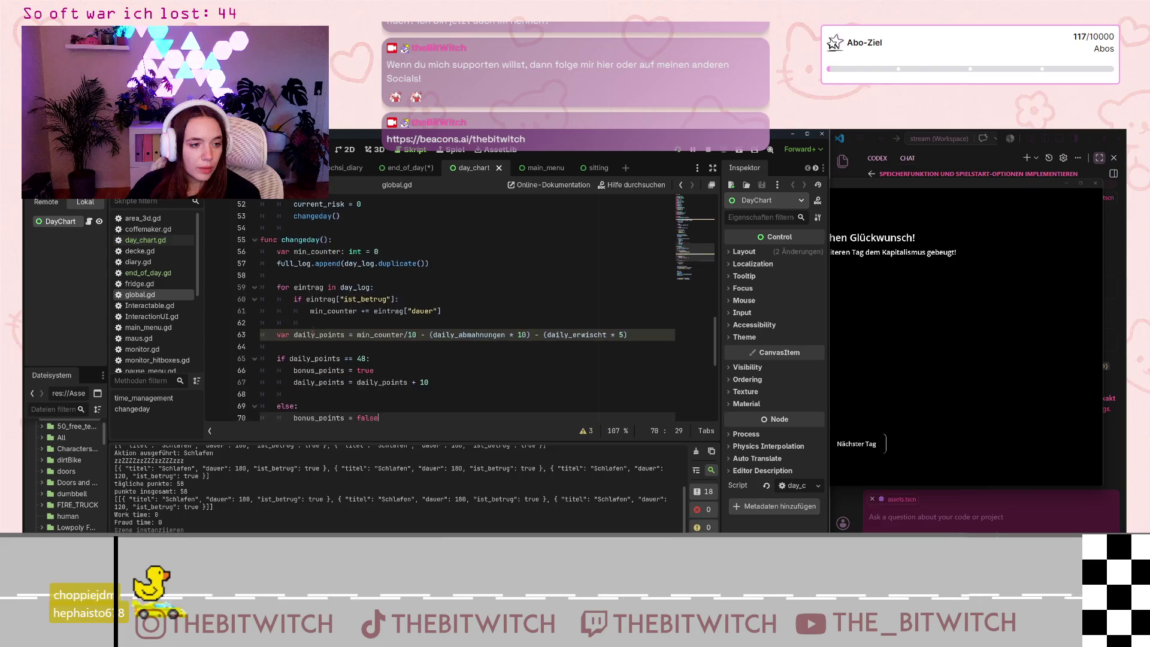
pyautogui.scroll(-2, 312, 334)
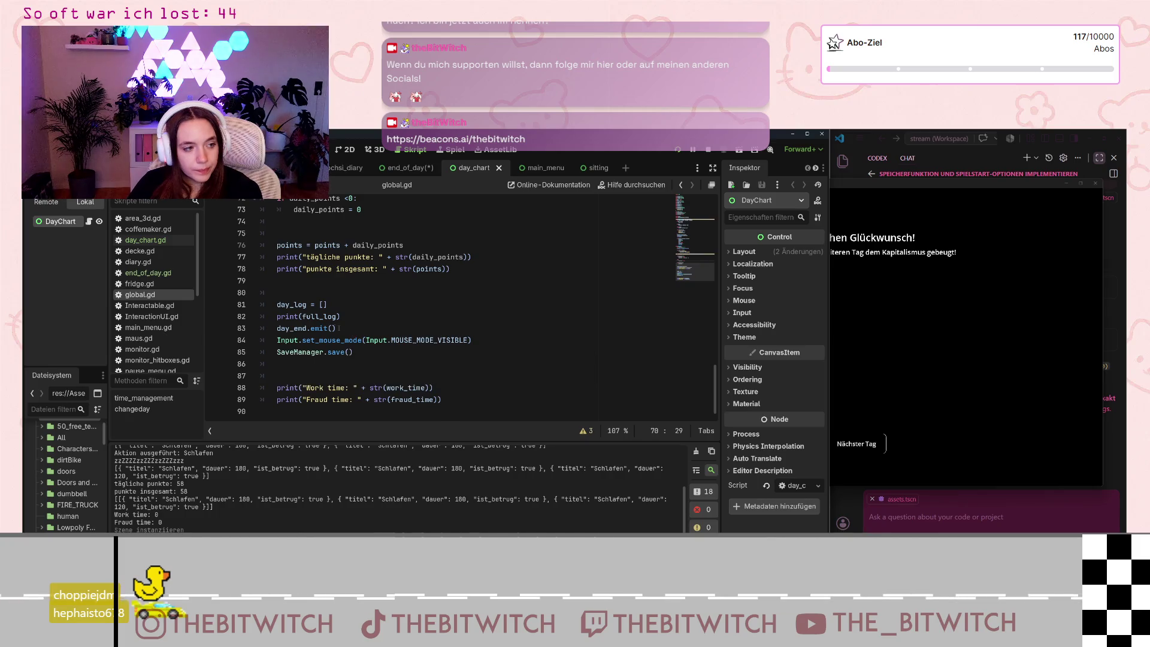
pyautogui.scroll(5, 348, 333)
pyautogui.scroll(-5, 365, 344)
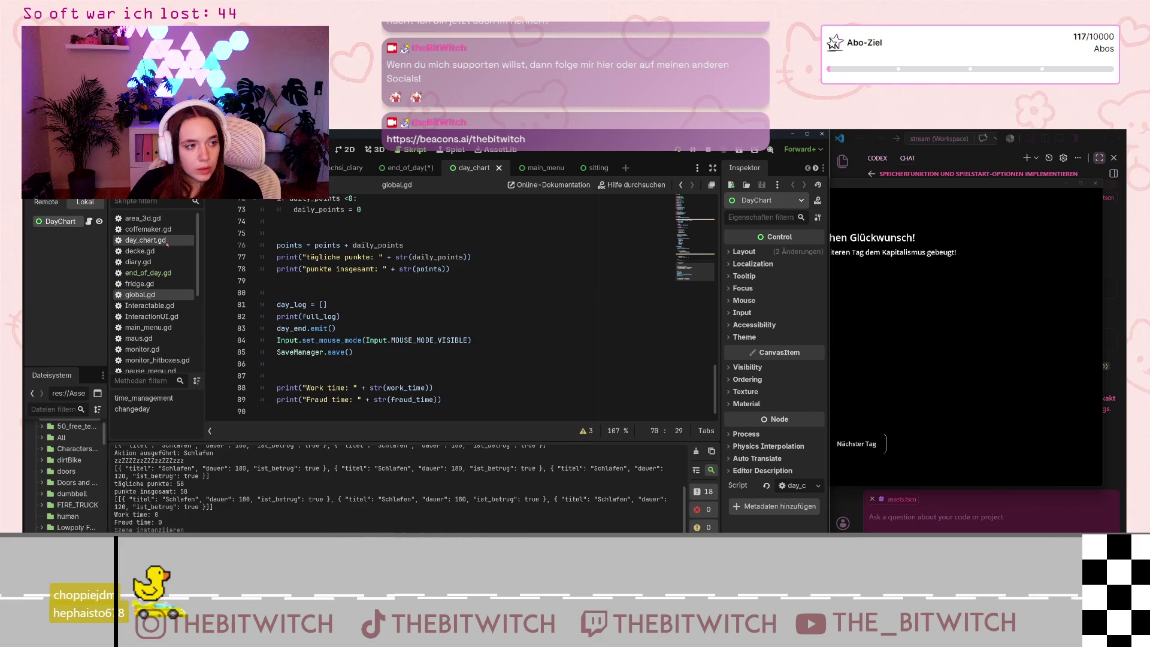
pyautogui.click(151, 274)
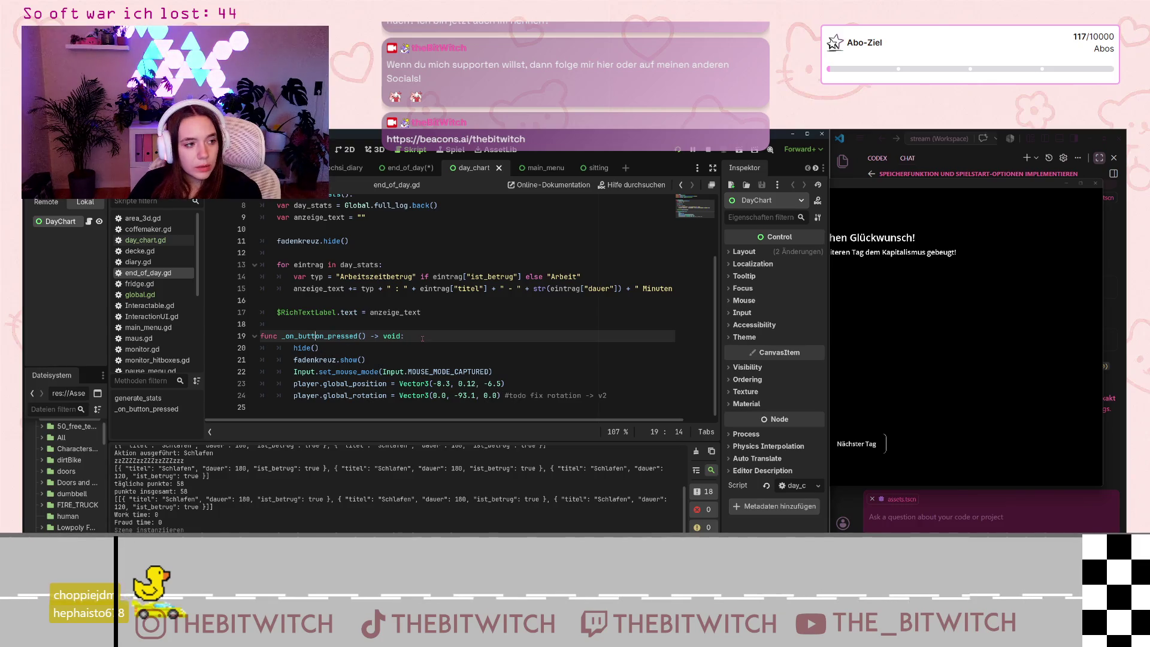
# - Declare signal new_day above generate_stats, comparing against global.gd's day_end declaration
pyautogui.scroll(3, 428, 339)
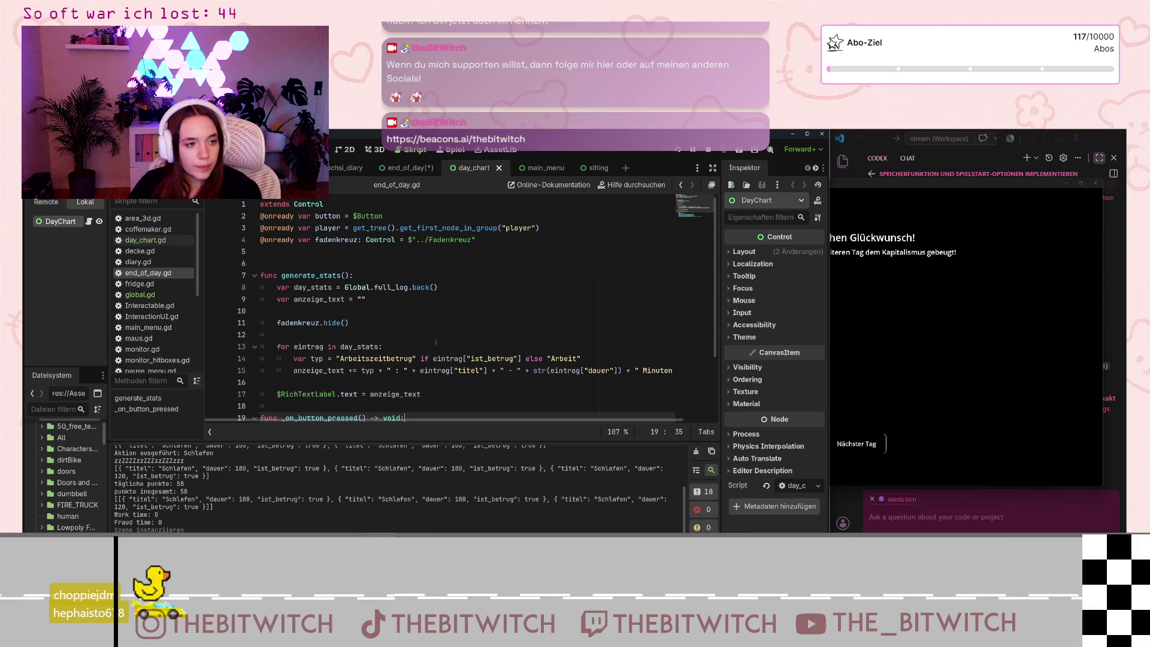
pyautogui.click(437, 259)
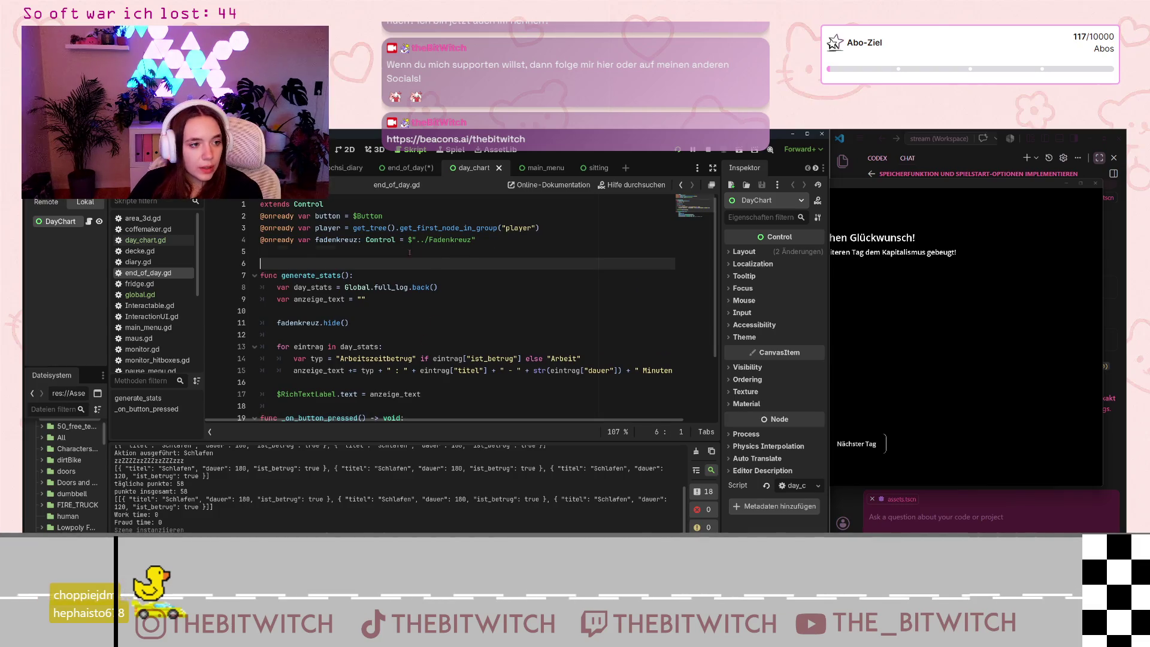
pyautogui.press('Return')
pyautogui.write('sign')
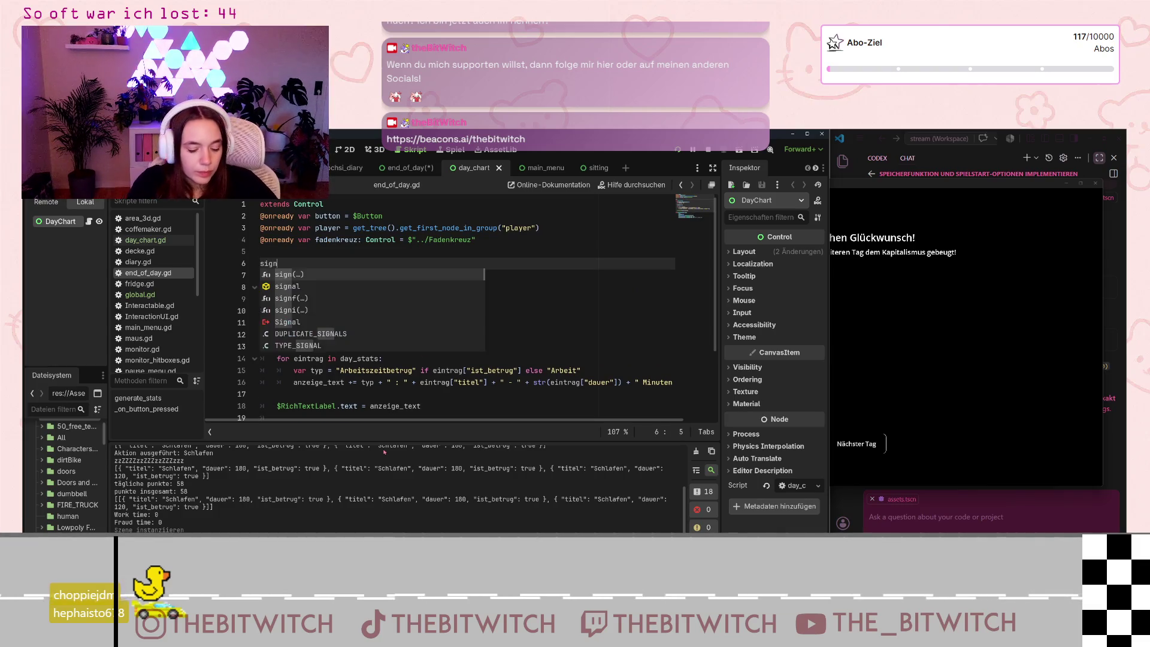
pyautogui.write('al ')
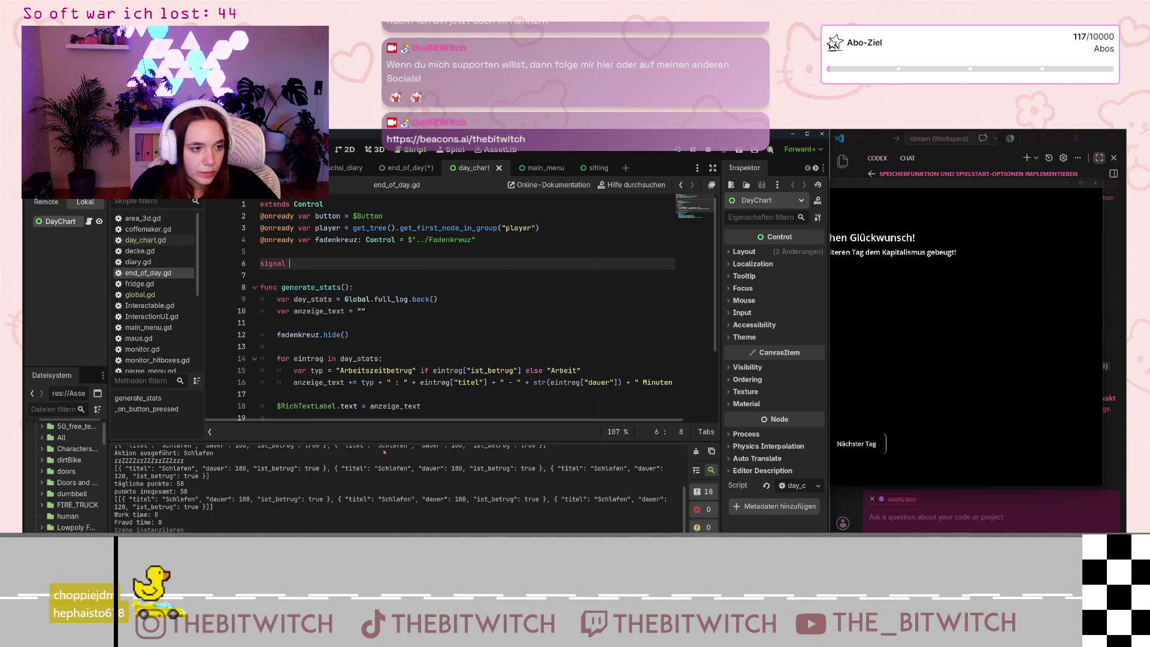
pyautogui.write('new_day')
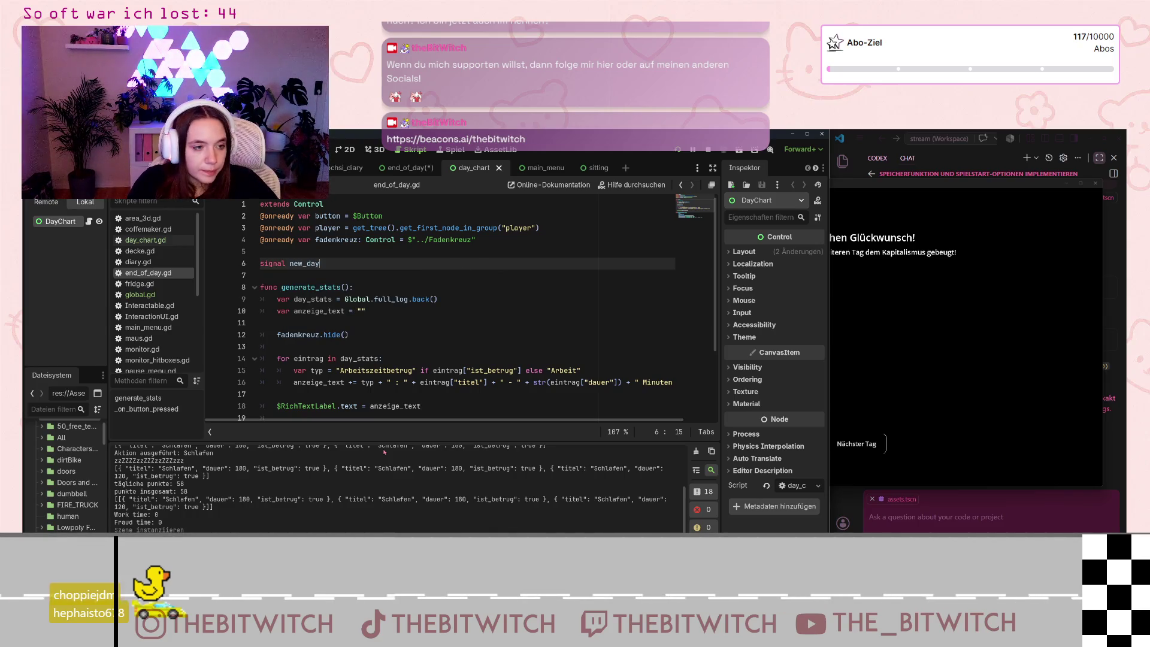
pyautogui.scroll(-3, 412, 329)
pyautogui.click(412, 367)
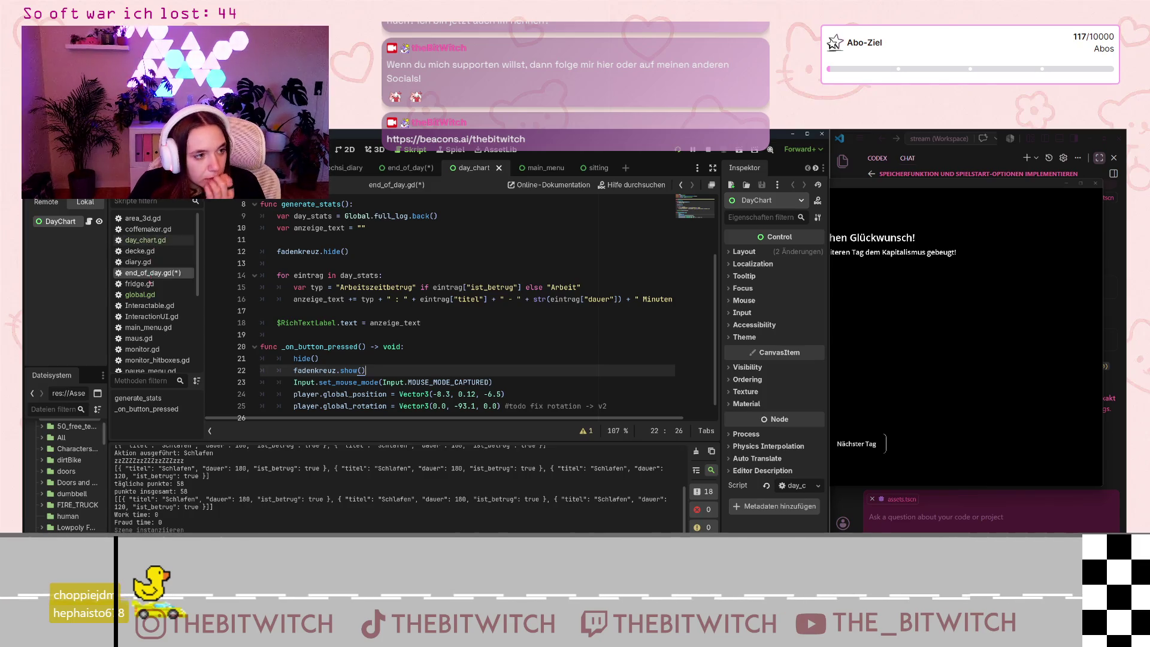
pyautogui.click(140, 294)
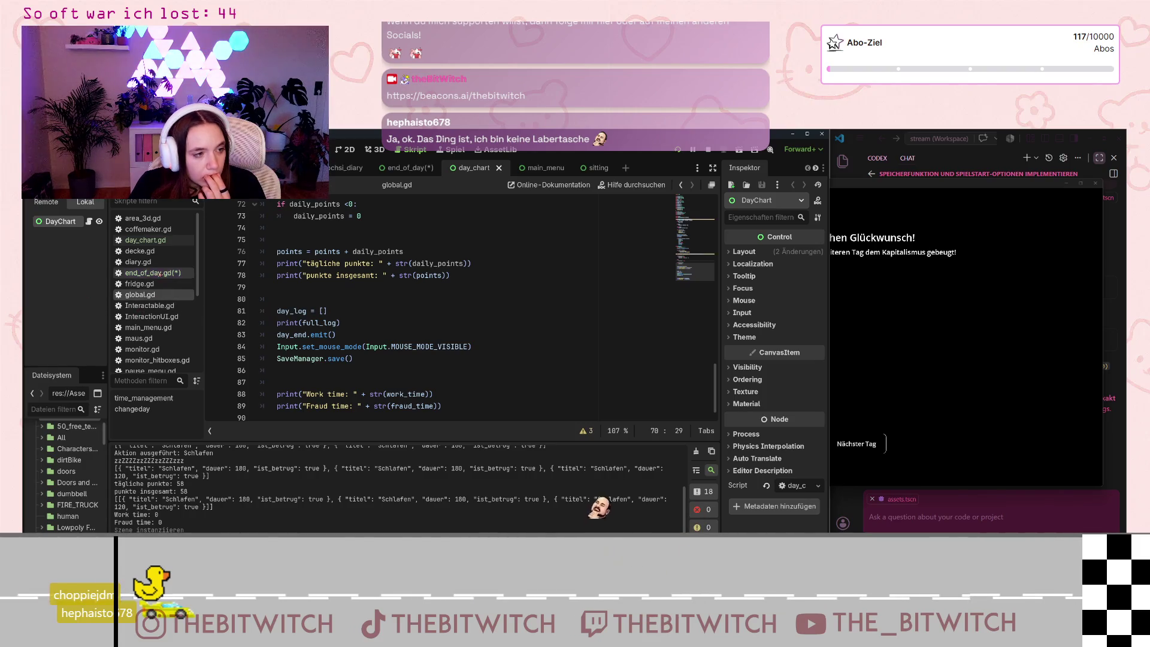
pyautogui.click(163, 274)
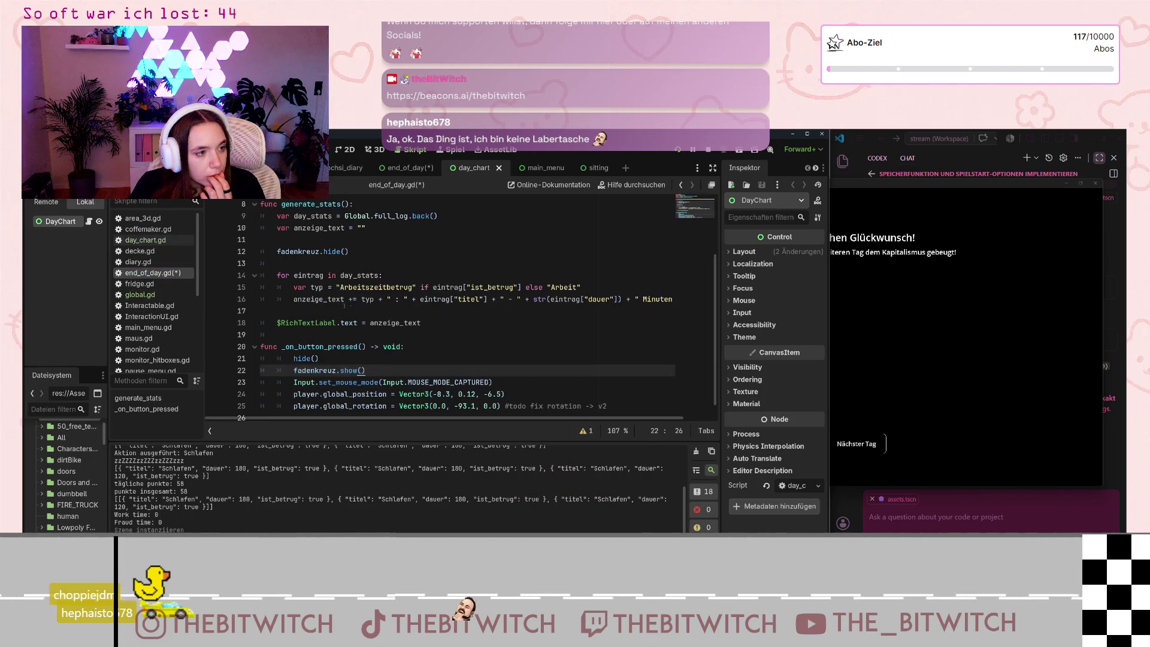
# - Add new_day.emit() after fadenkreuz.show() in _on_button_pressed and save the script
pyautogui.press('Return')
pyautogui.write('new')
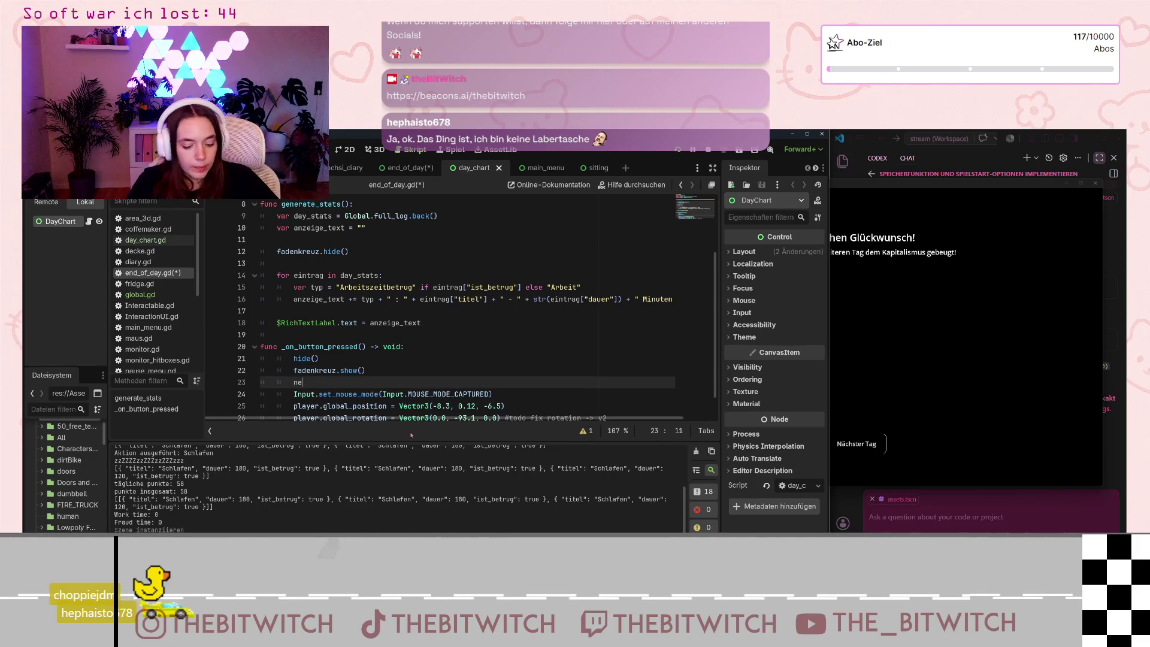
pyautogui.press('Return')
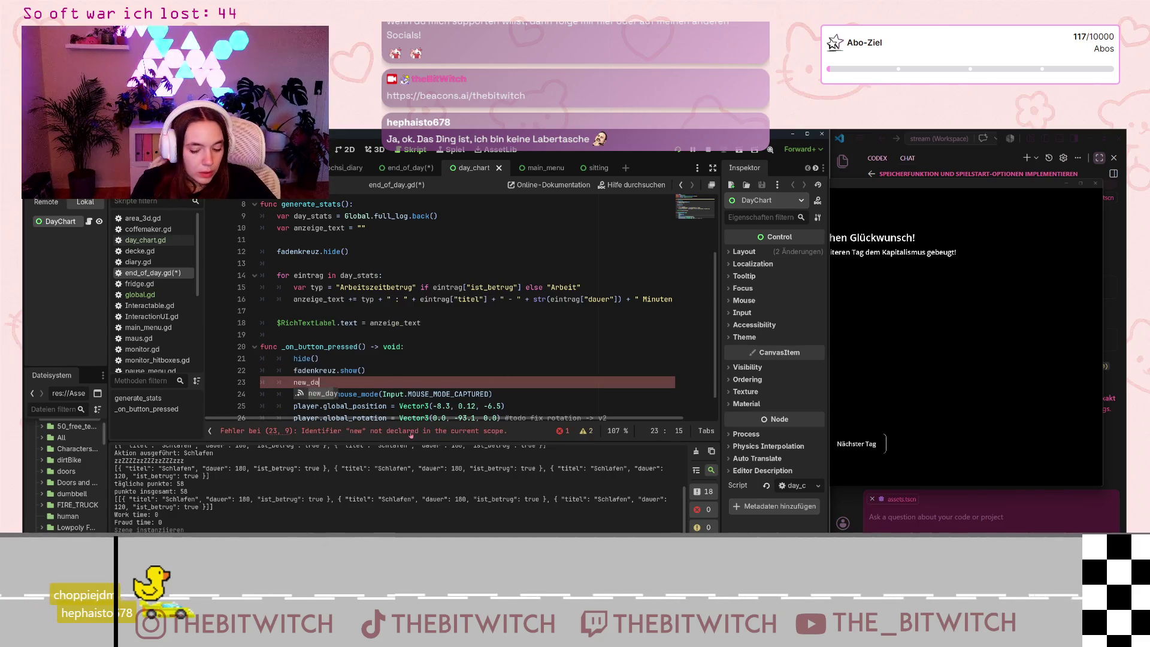
pyautogui.write('y.emit(9')
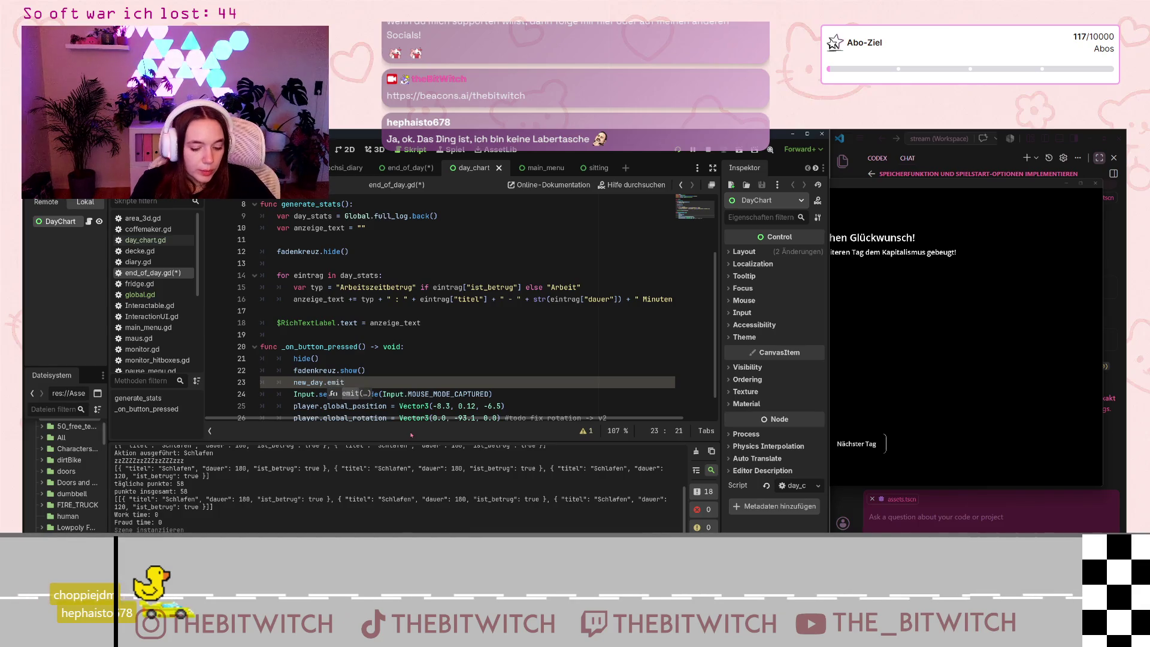
pyautogui.press('BackSpace')
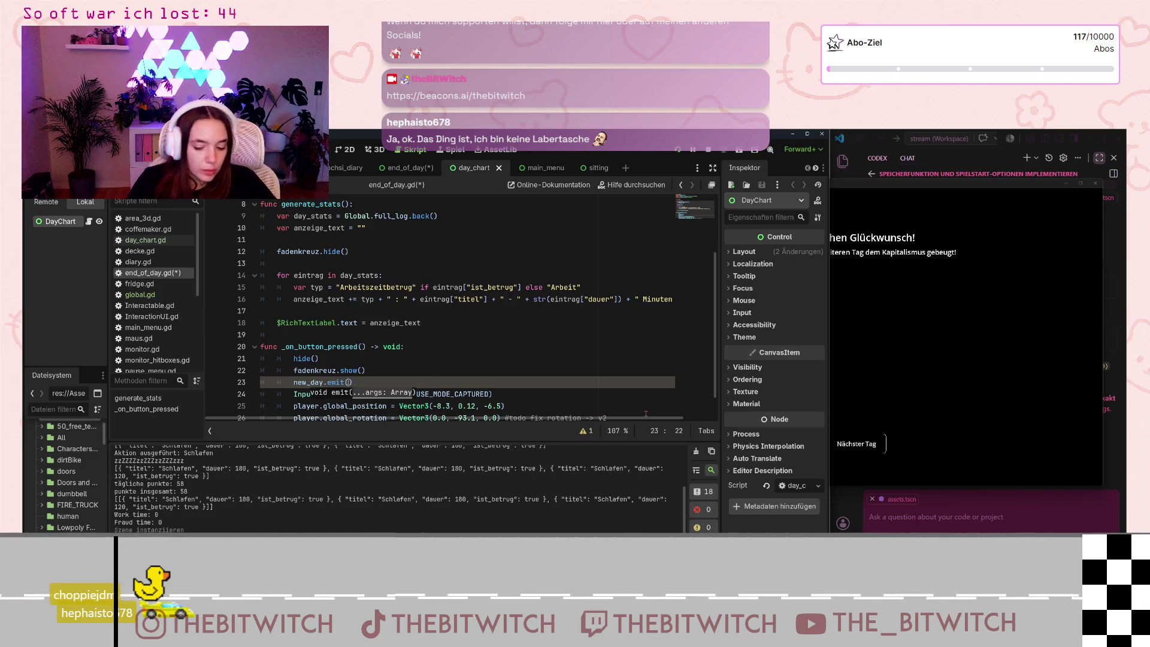
pyautogui.click(474, 311)
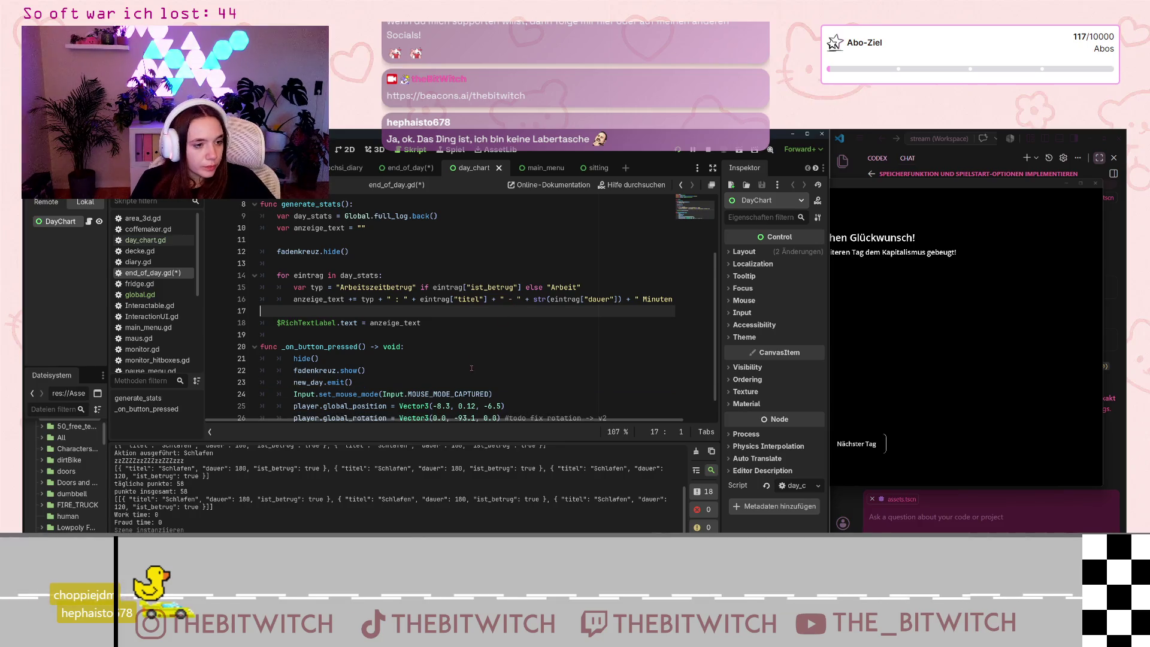
pyautogui.scroll(-1, 474, 365)
pyautogui.hotkey('ctrl', 's')
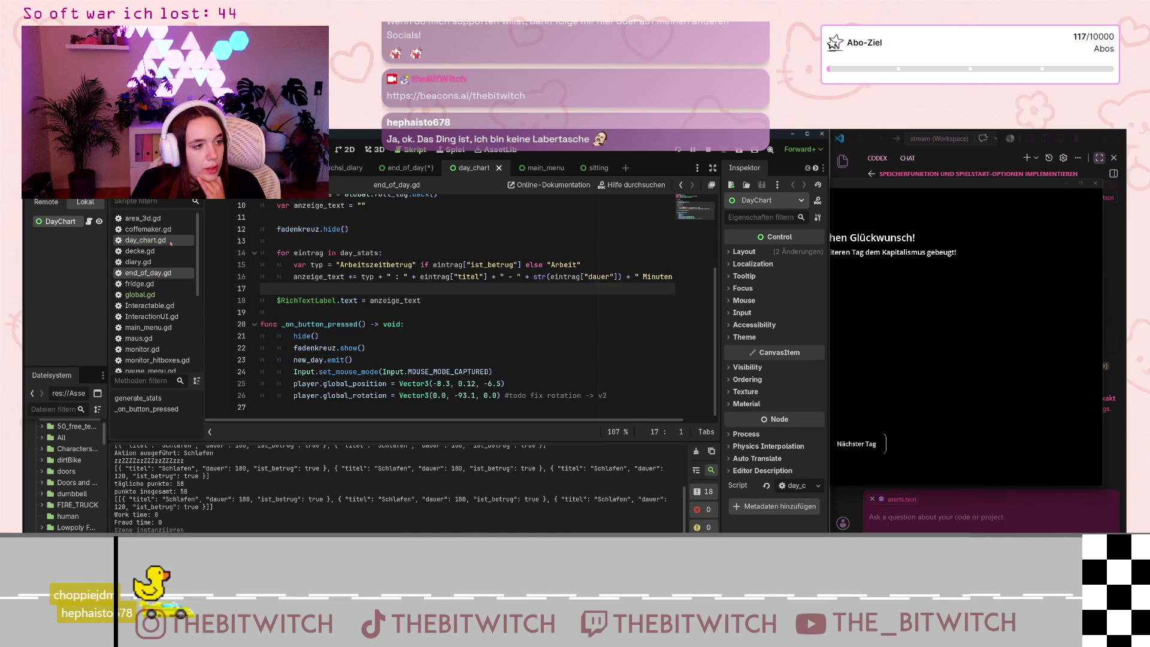
pyautogui.click(145, 239)
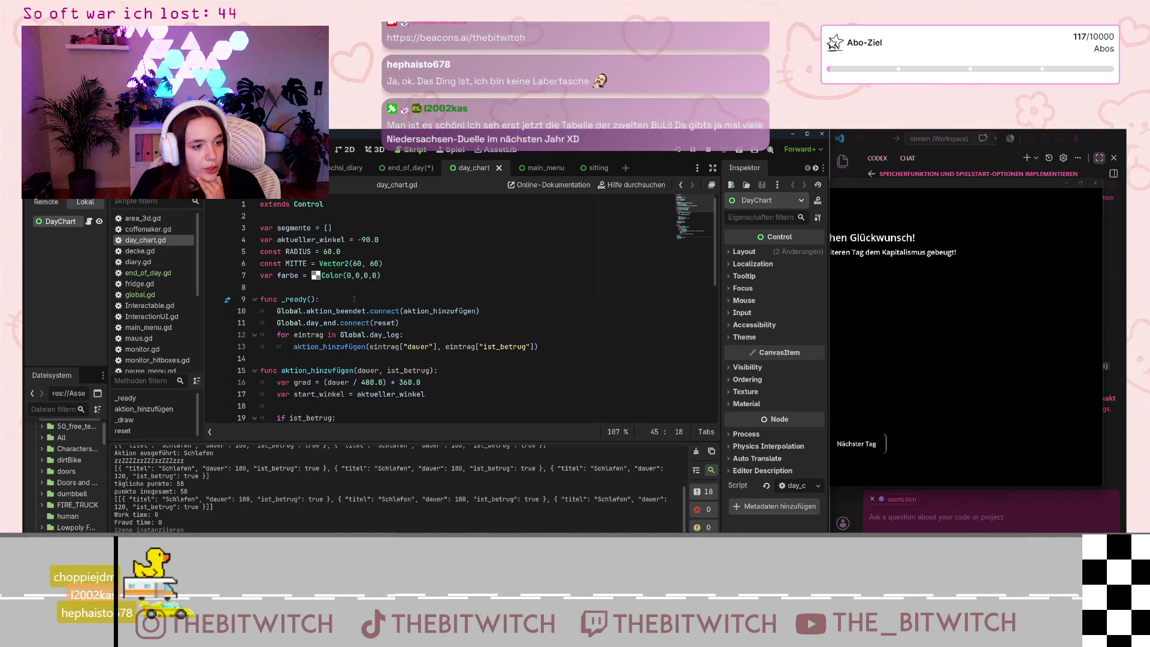
# - Review day_chart.gd's _ready() and select day_end in the reset connection on line 11
pyautogui.scroll(-10, 342, 315)
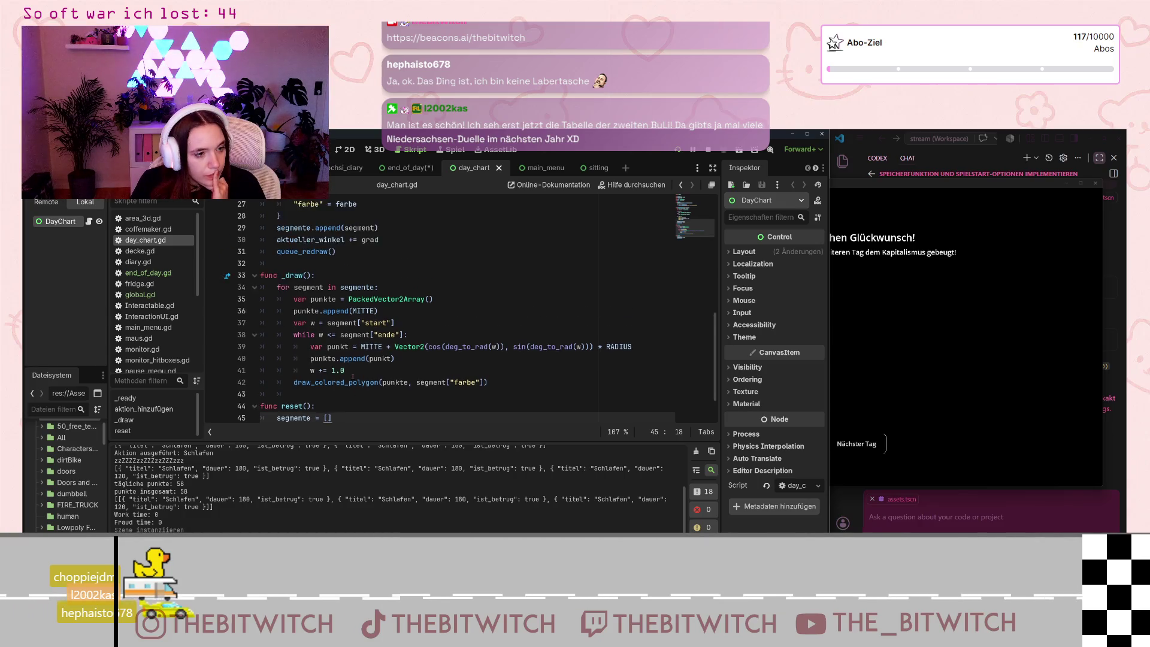
pyautogui.scroll(10, 353, 376)
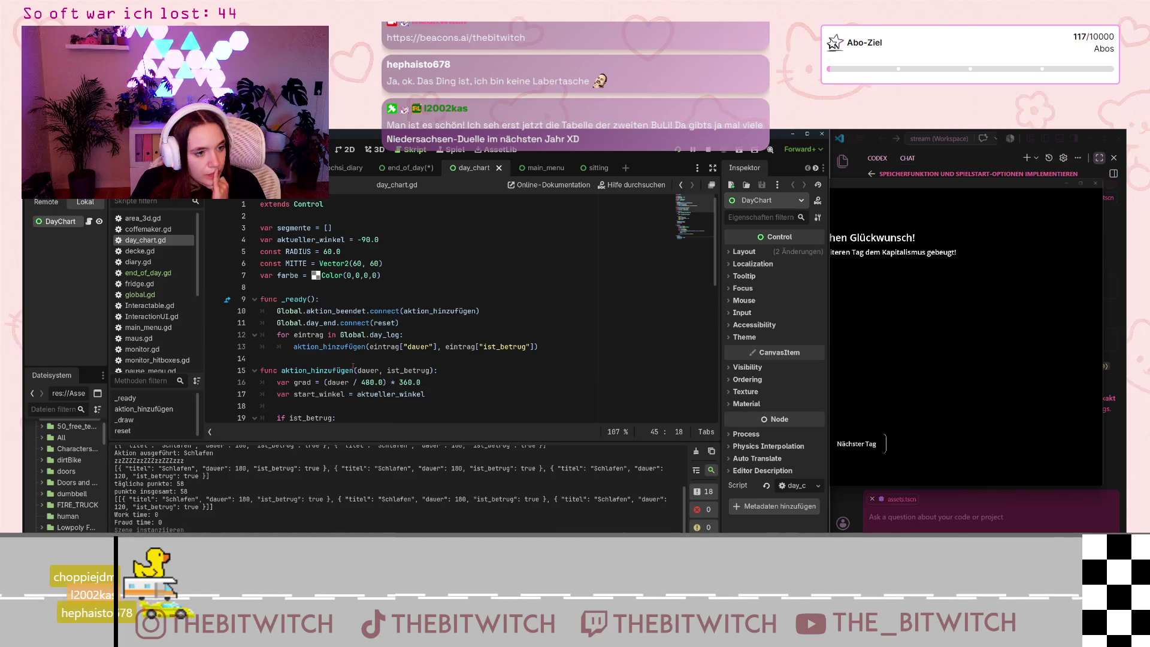
pyautogui.moveTo(365, 323)
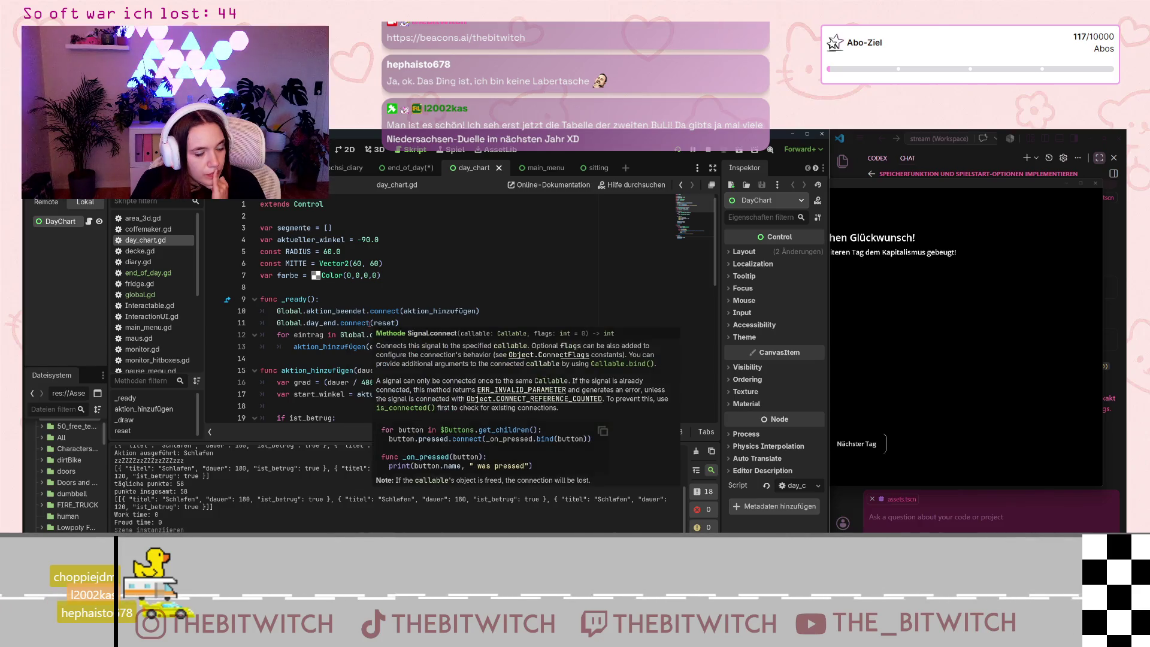
pyautogui.click(334, 322)
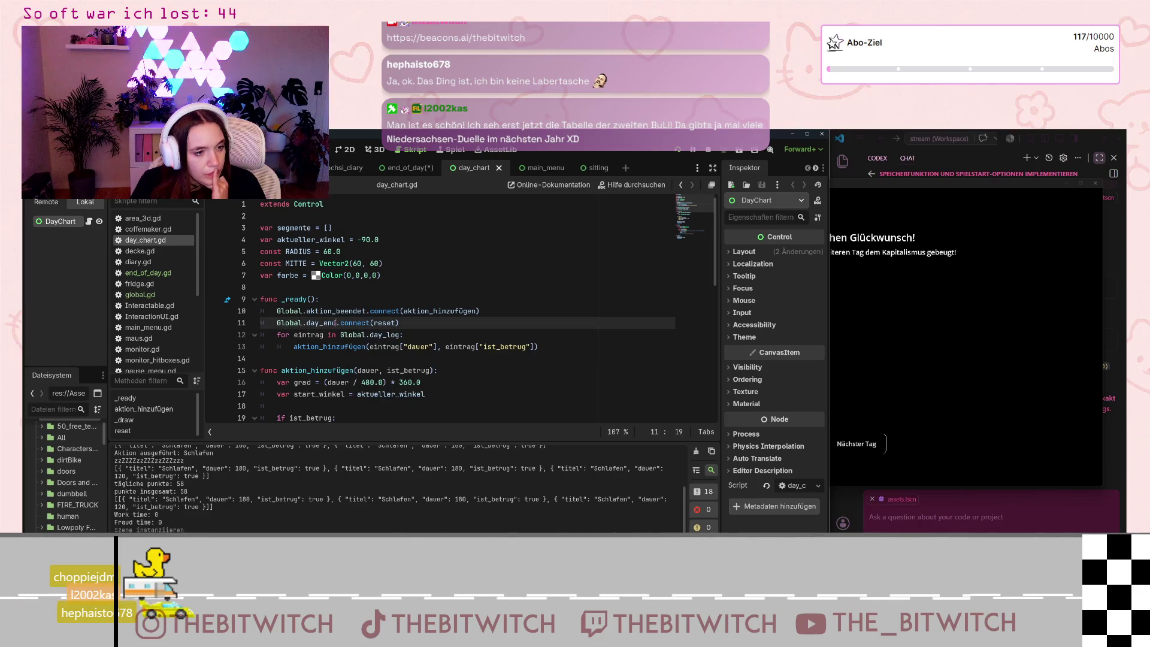
pyautogui.moveTo(332, 323); pyautogui.dragTo(306, 322)
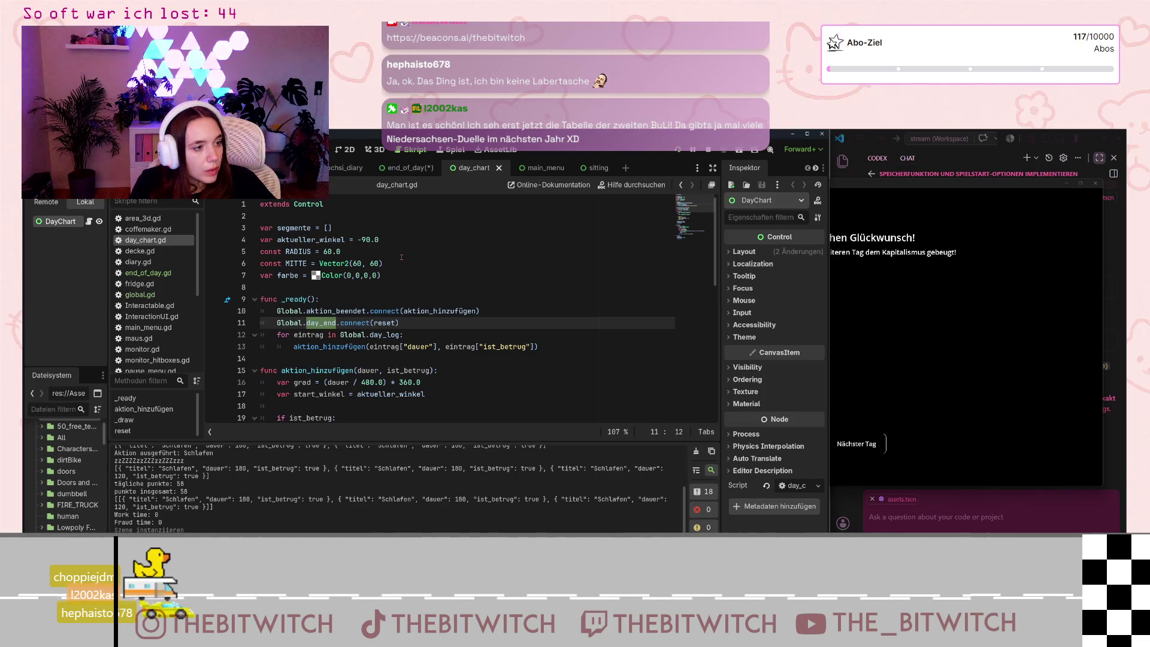
# - Change line 11's reset connection from Global.day_end to end_of_day.new_day
pyautogui.write('end')
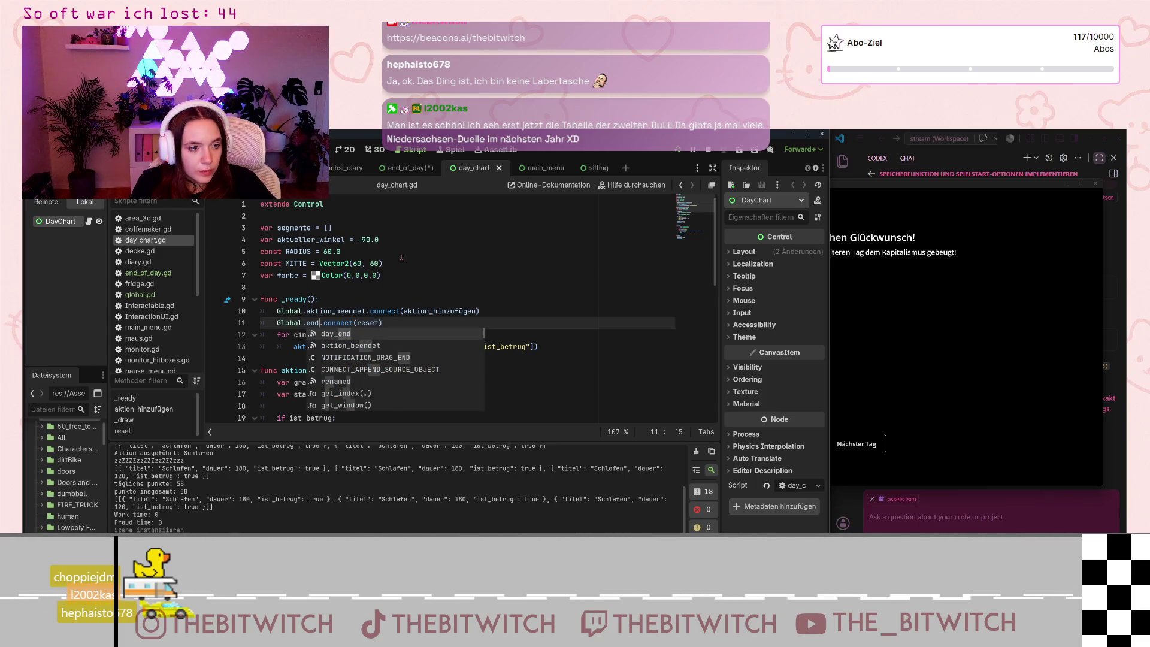
pyautogui.press('BackSpace')
pyautogui.press('BackSpace')
pyautogui.press('BackSpace')
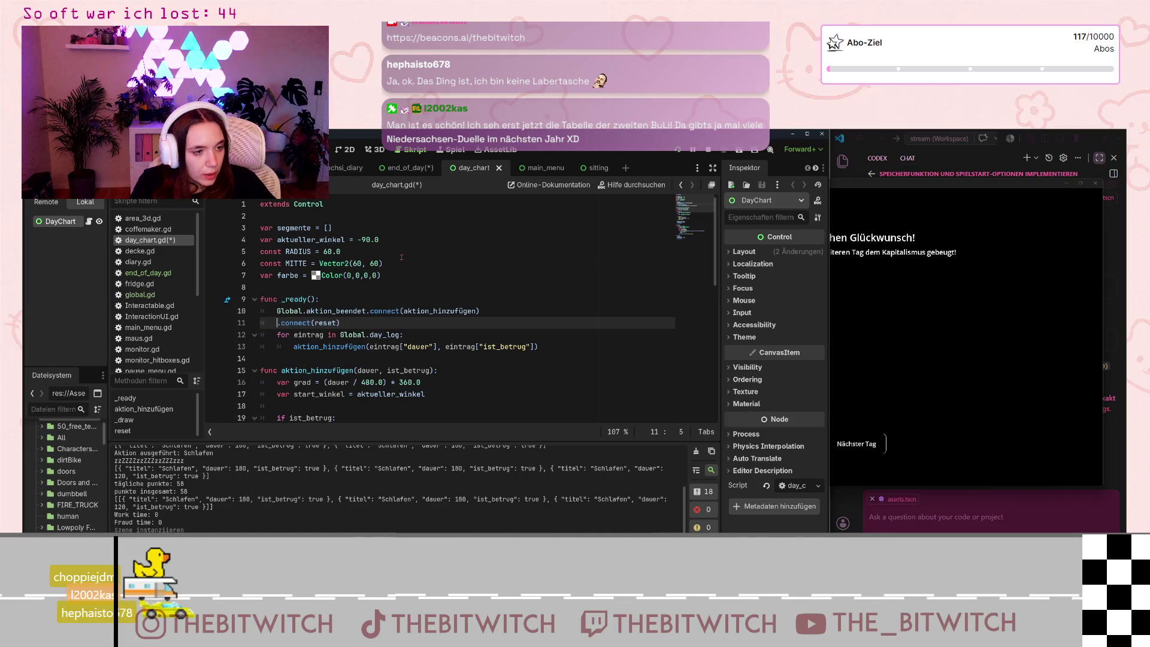
pyautogui.write('end_of')
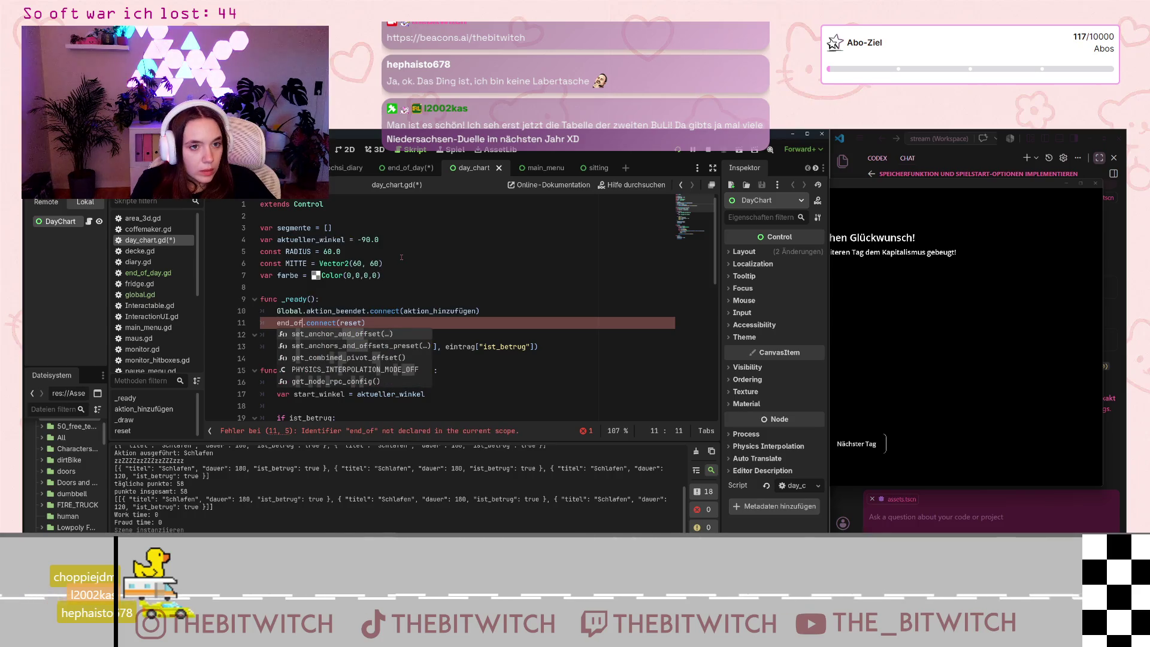
pyautogui.write('_day')
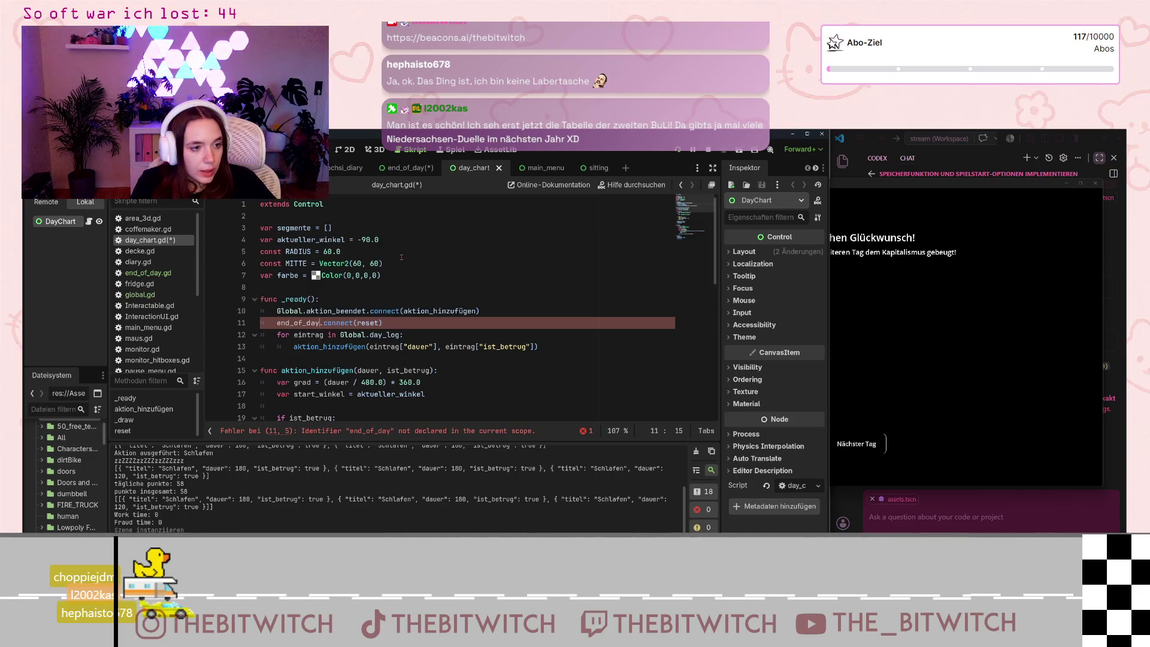
pyautogui.write('.')
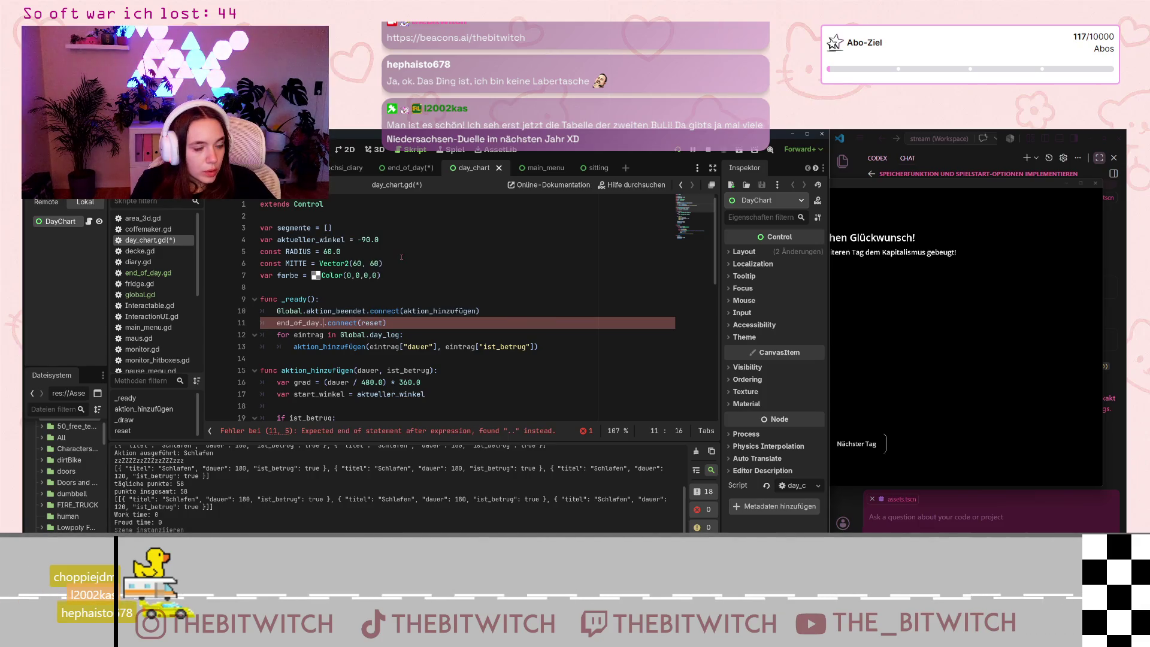
pyautogui.write('new_day')
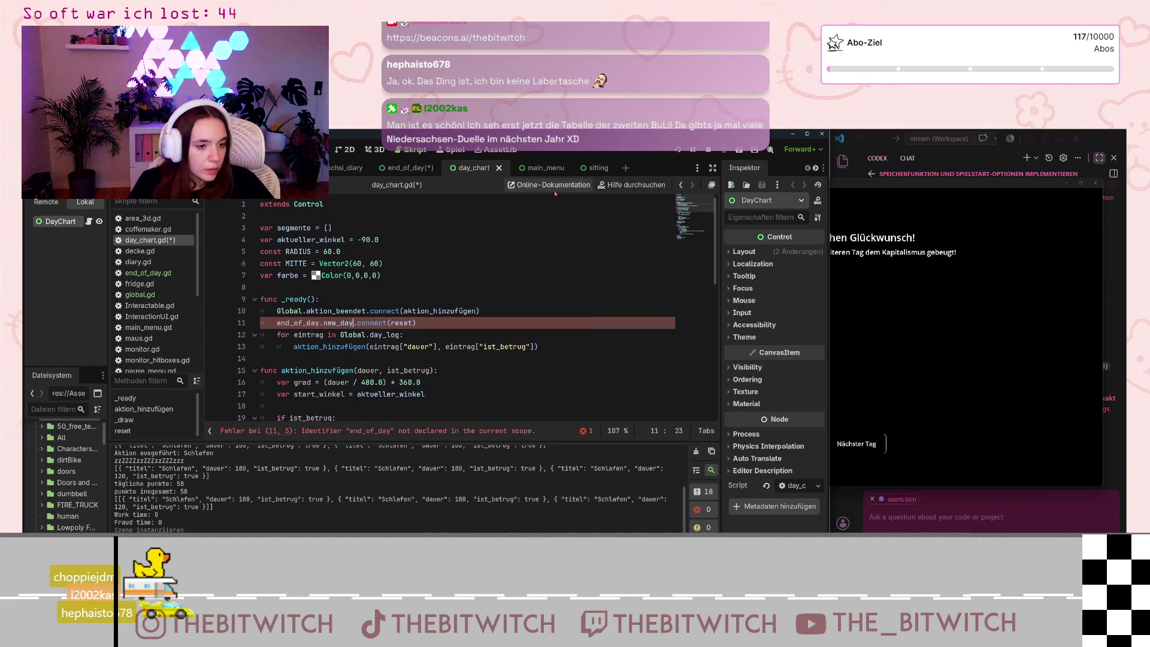
pyautogui.click(511, 299)
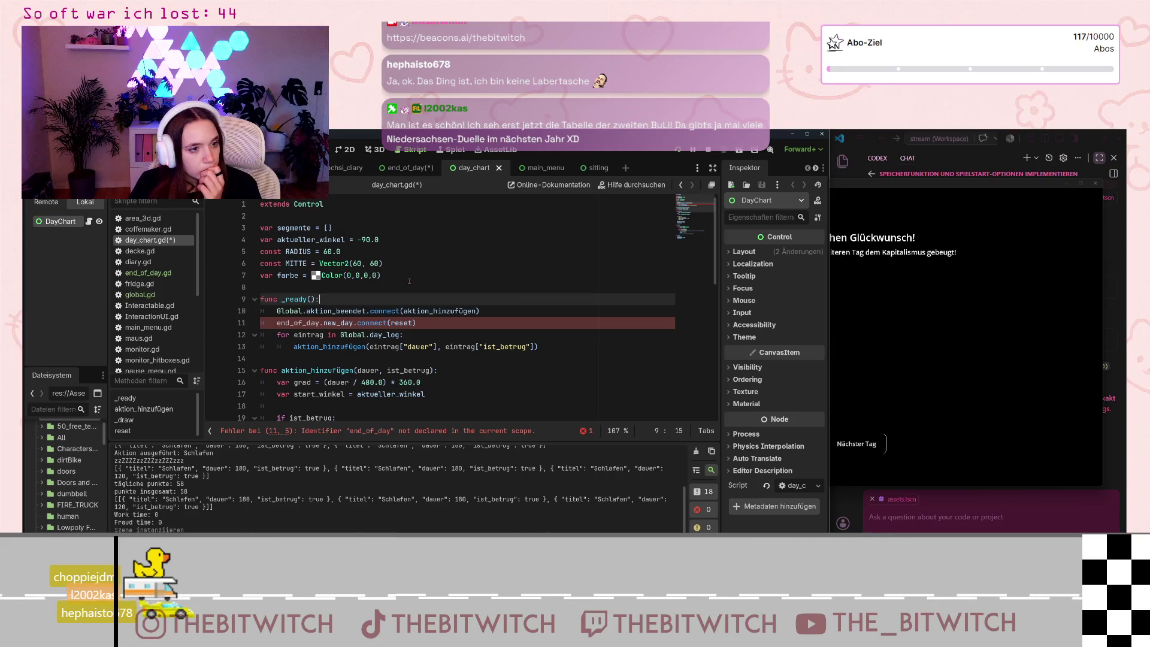
# - Start declaring var end_of_day on a new line below var farbe
pyautogui.click(409, 276)
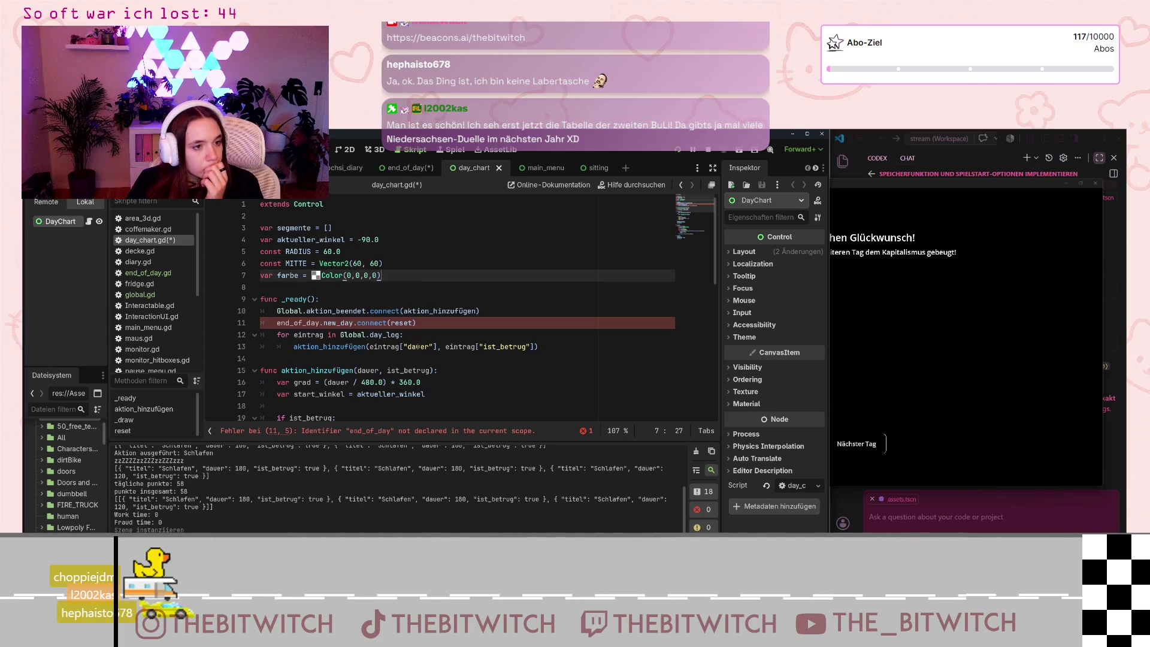
pyautogui.press('Return')
pyautogui.write('_of_day')
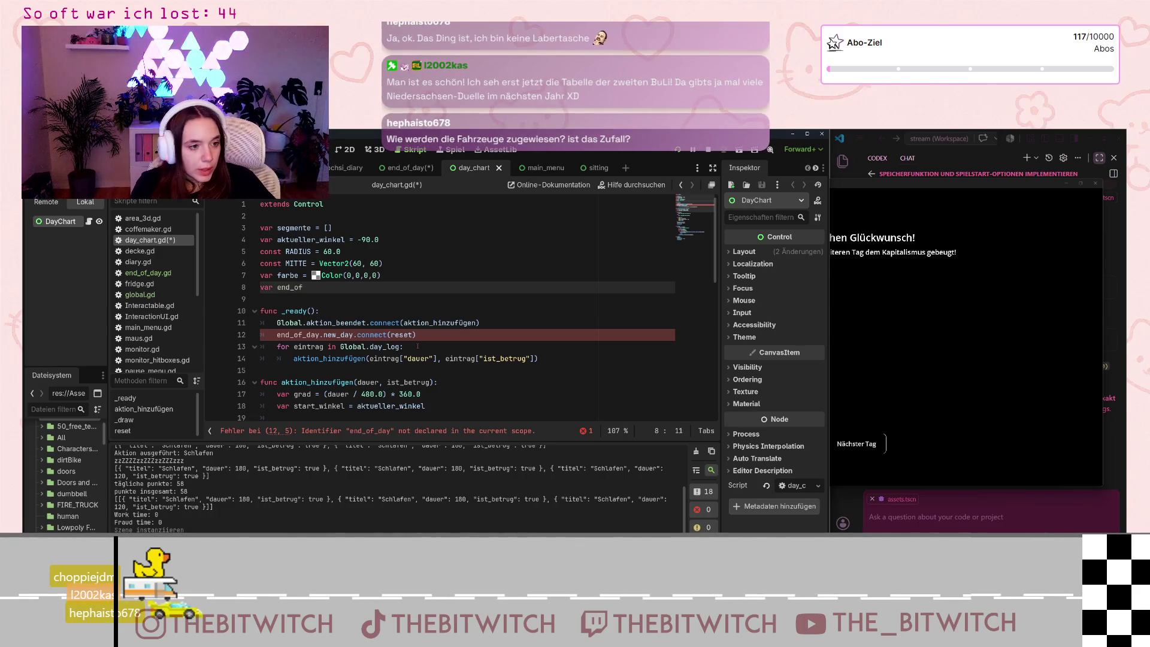
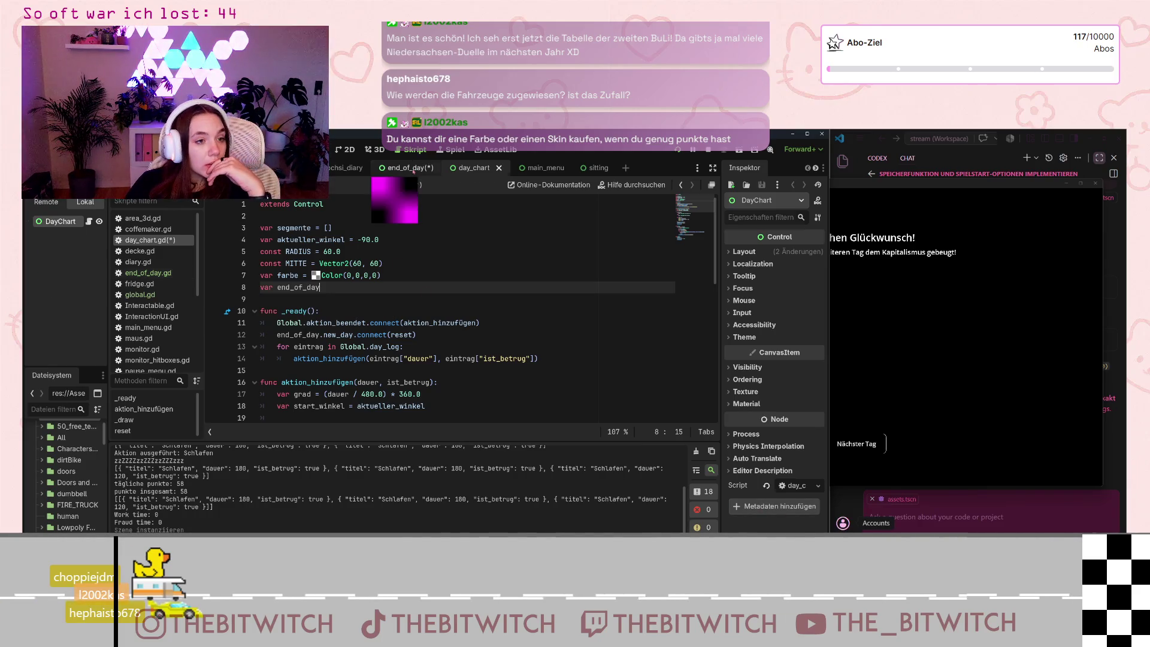
# - After glancing at the end_of_day scene, start line 8 of day_chart.gd as 'var end_of_day = ge'
pyautogui.click(412, 170)
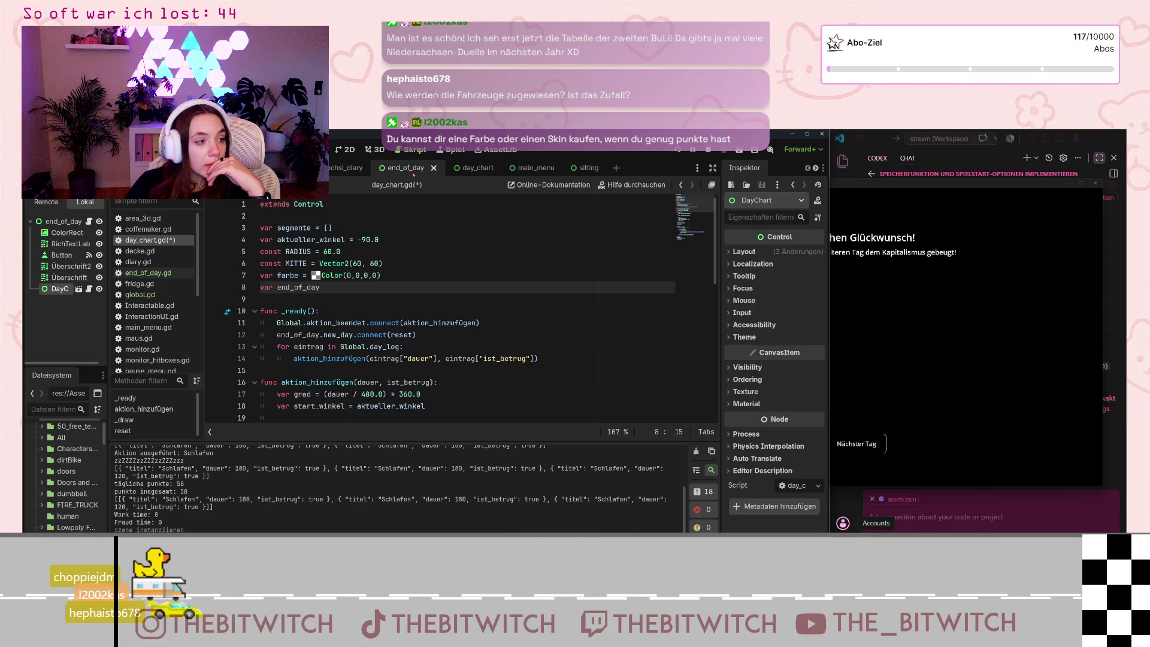
pyautogui.click(475, 170)
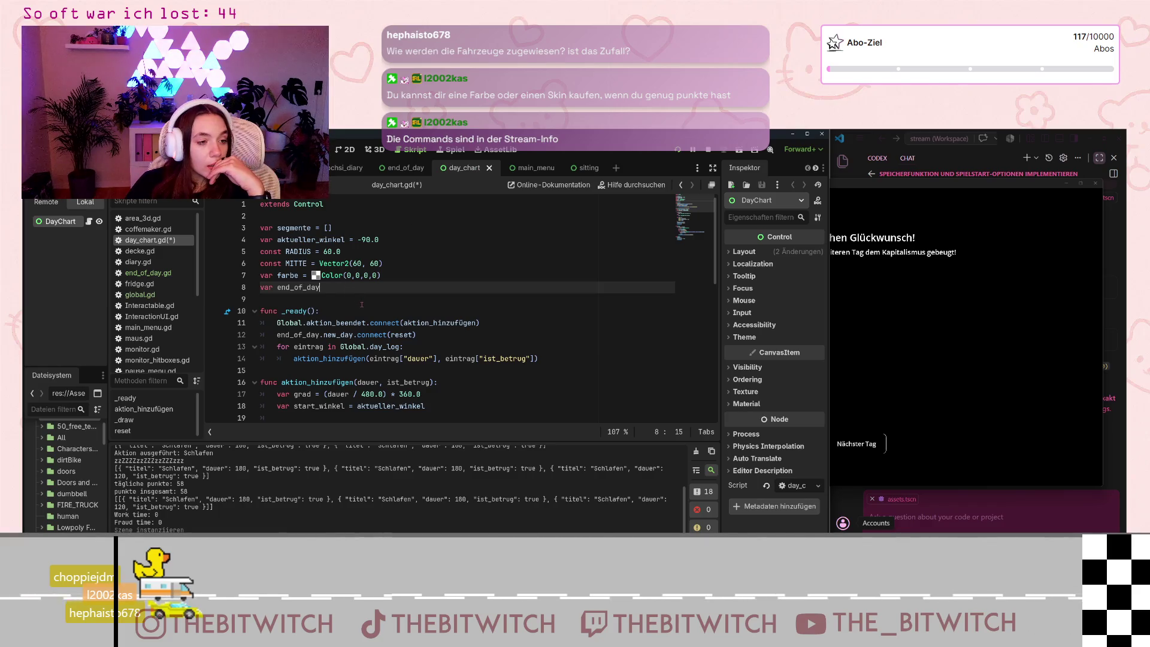
pyautogui.write(' = get')
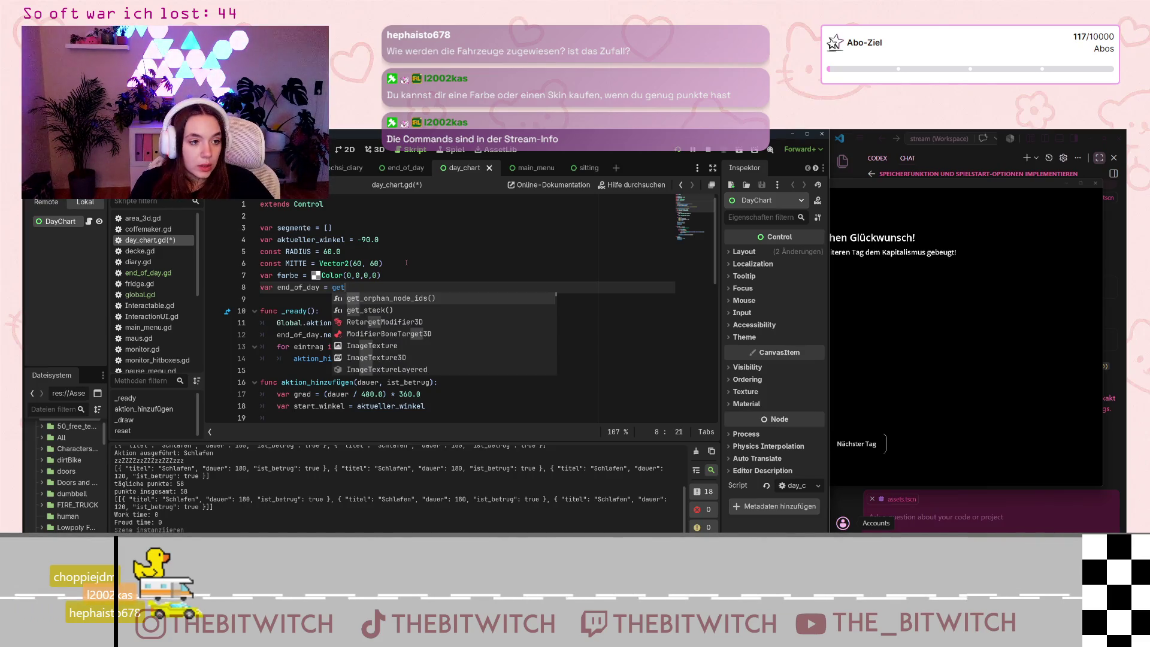
pyautogui.write('_tre')
pyautogui.press('BackSpace')
pyautogui.press('BackSpace')
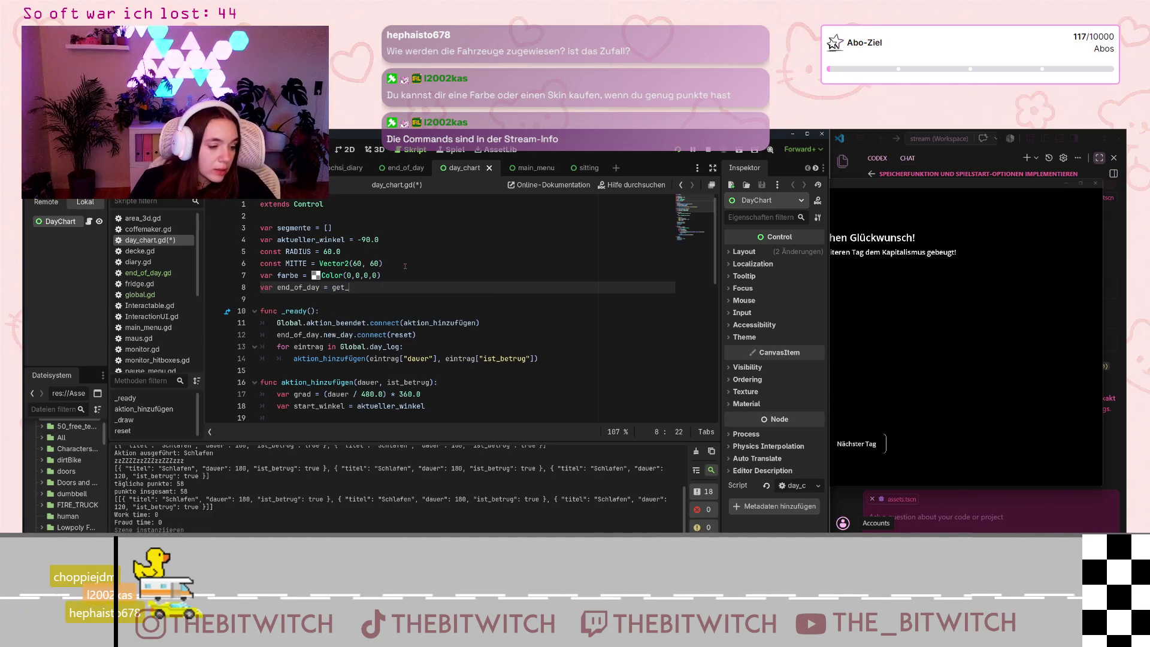
pyautogui.press('BackSpace')
pyautogui.press('BackSpace')
pyautogui.scroll(-5, 130, 321)
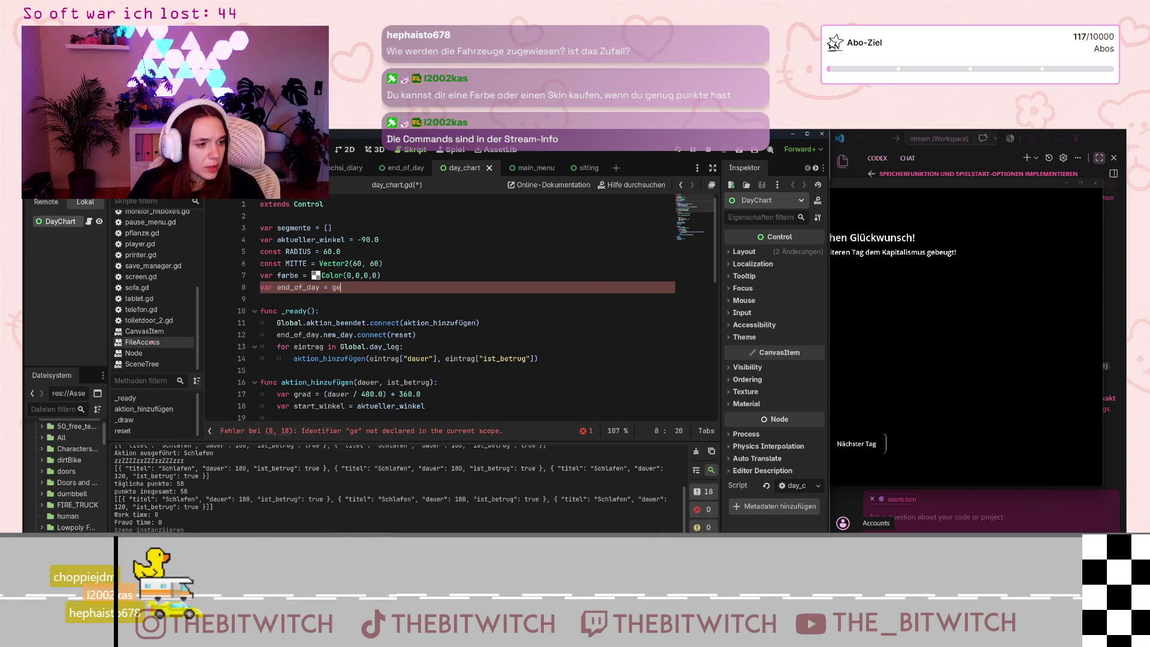
# - Open the SceneTree class documentation and skim it
pyautogui.click(147, 365)
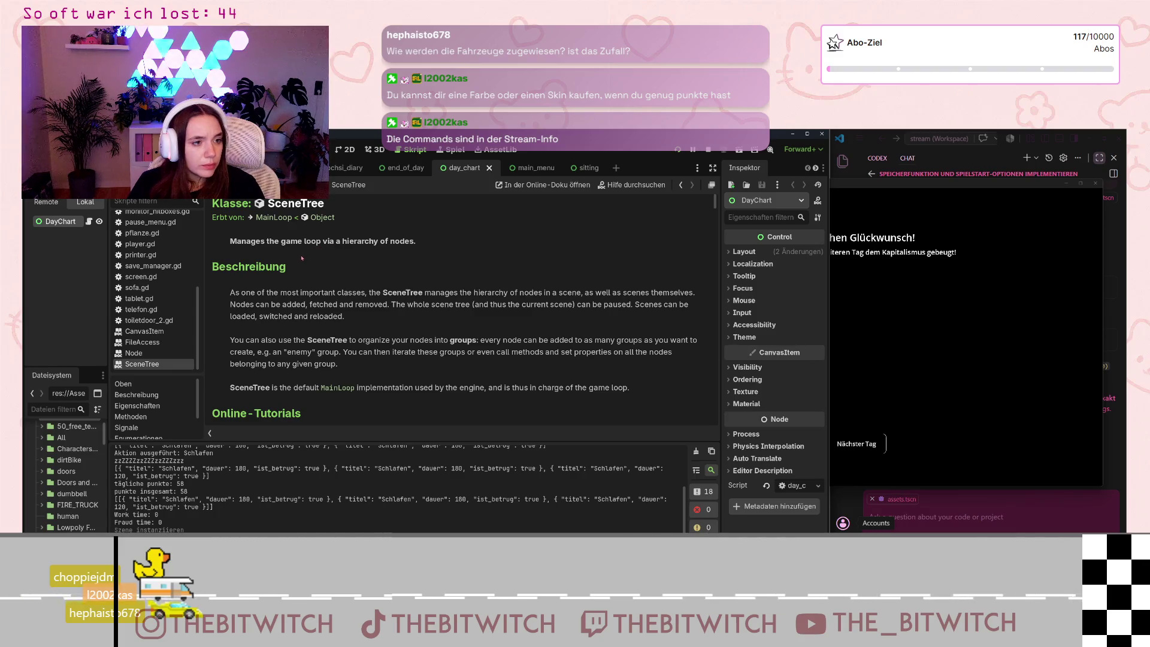
pyautogui.scroll(-3, 293, 314)
pyautogui.scroll(-2, 293, 314)
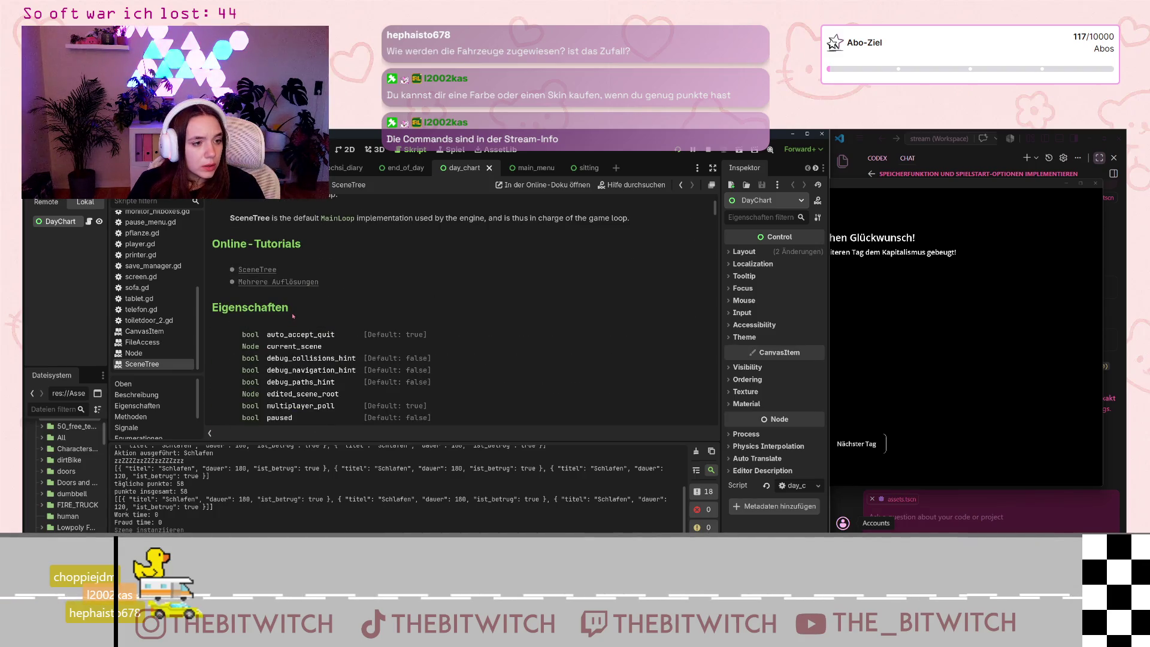
pyautogui.scroll(4, 293, 314)
# - Read through the methods listed in the Node class documentation
pyautogui.click(133, 353)
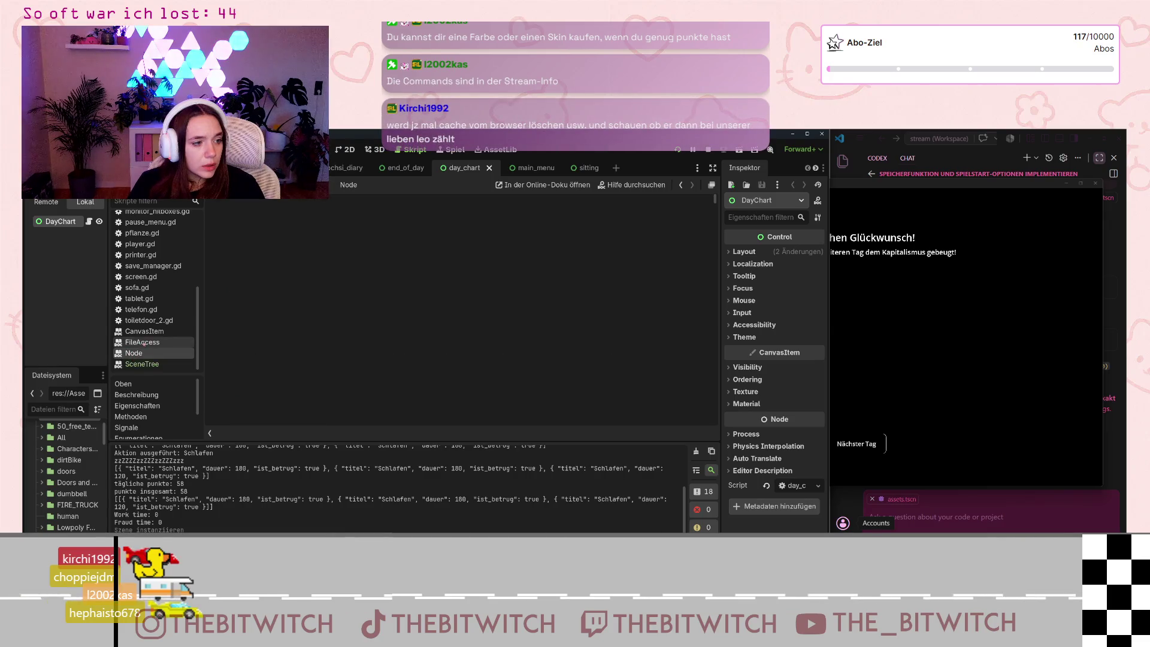
pyautogui.scroll(-3, 368, 310)
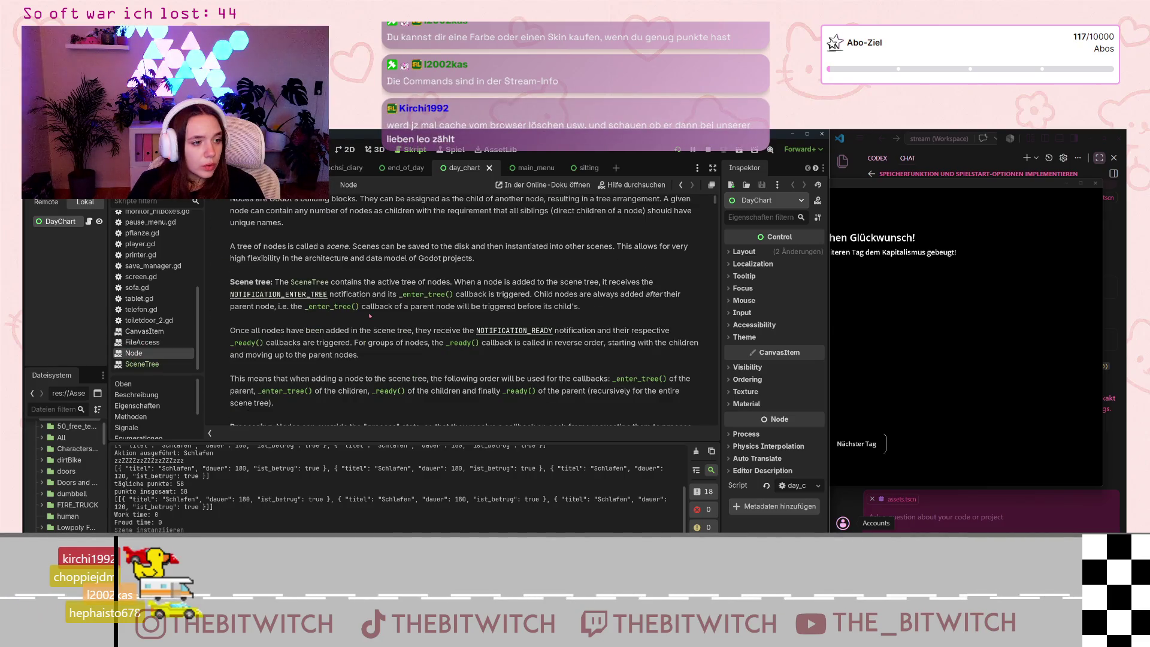
pyautogui.scroll(-3, 369, 315)
pyautogui.scroll(-10, 372, 318)
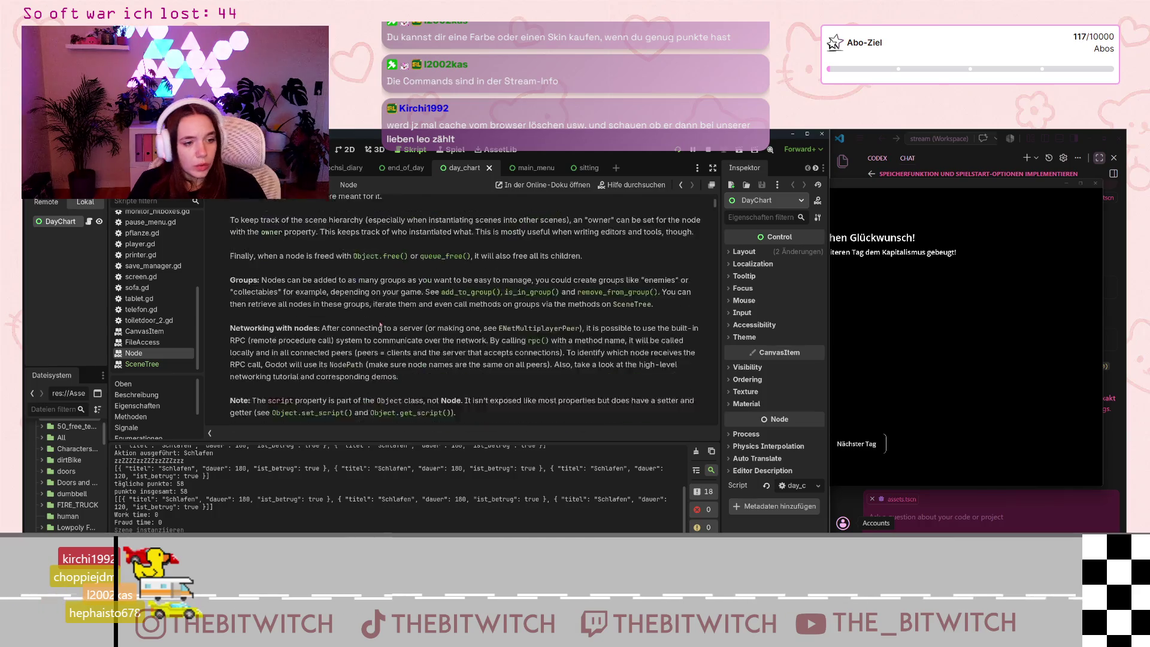
pyautogui.scroll(-10, 382, 326)
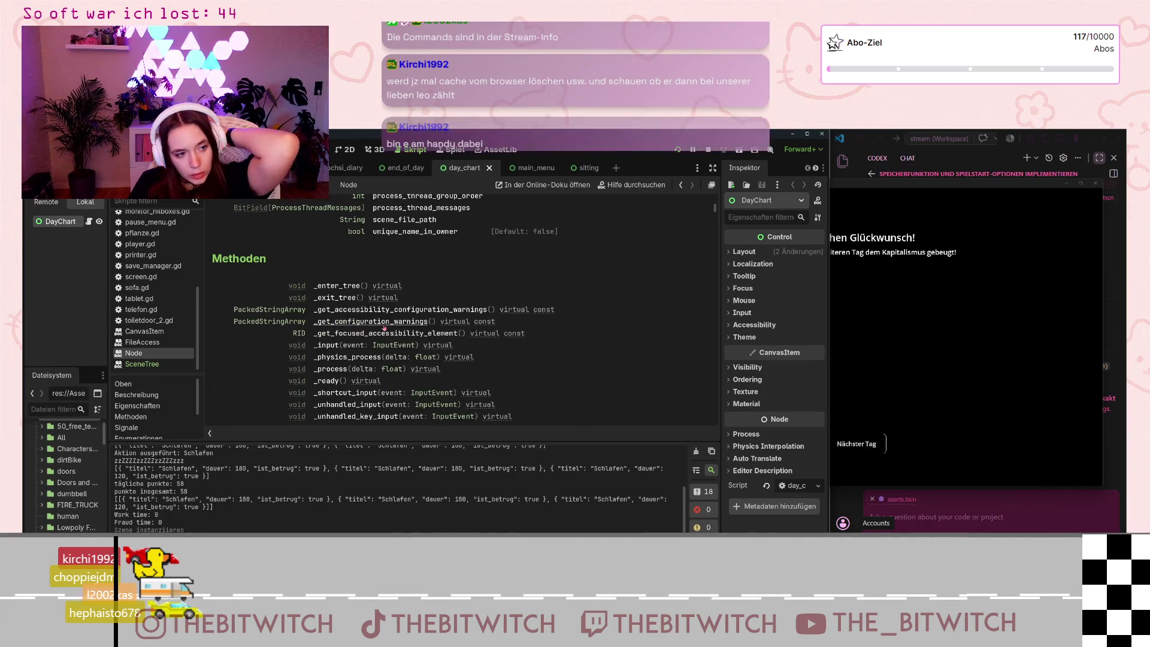
pyautogui.scroll(-15, 380, 332)
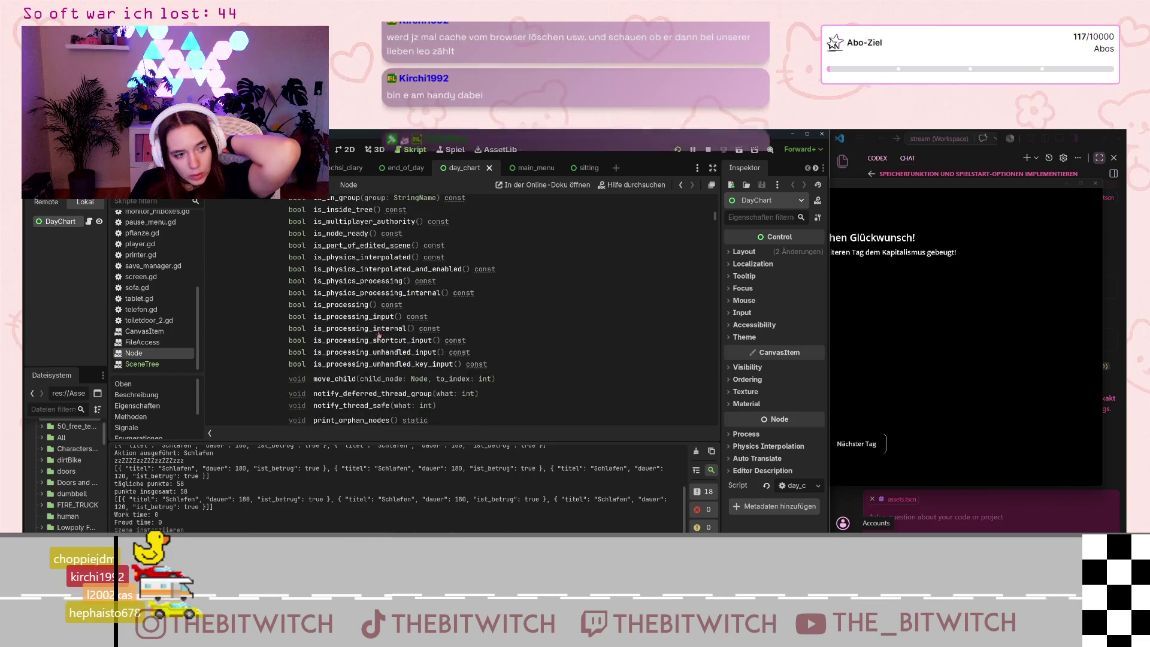
pyautogui.scroll(5, 161, 280)
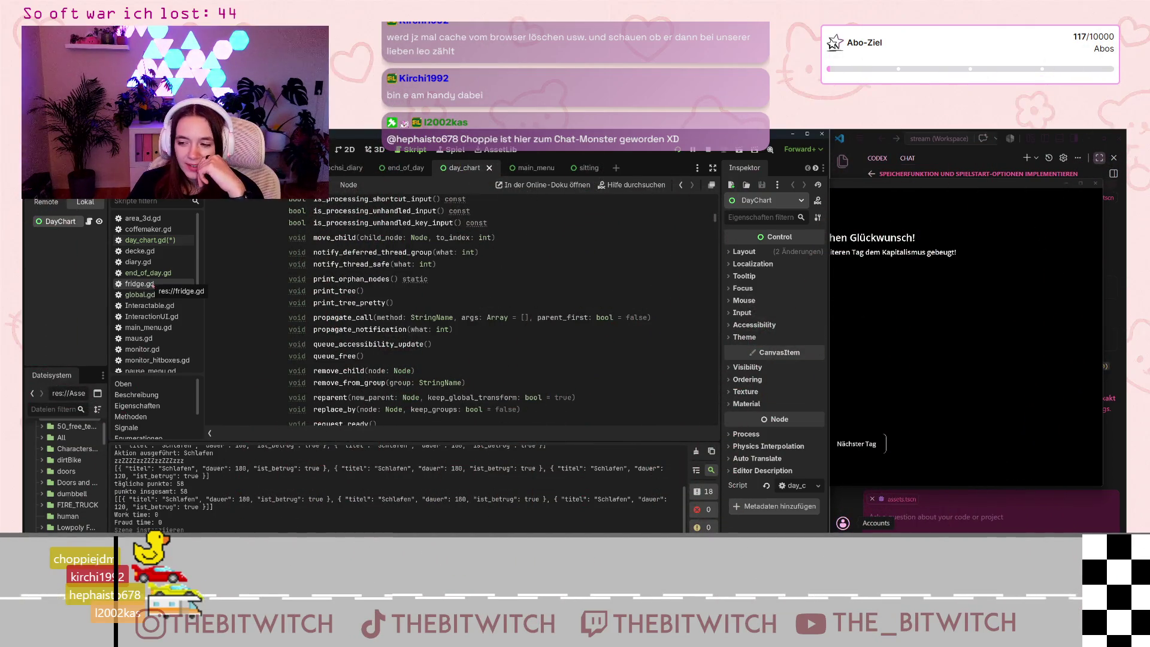
pyautogui.scroll(-3, 154, 296)
pyautogui.scroll(3, 159, 304)
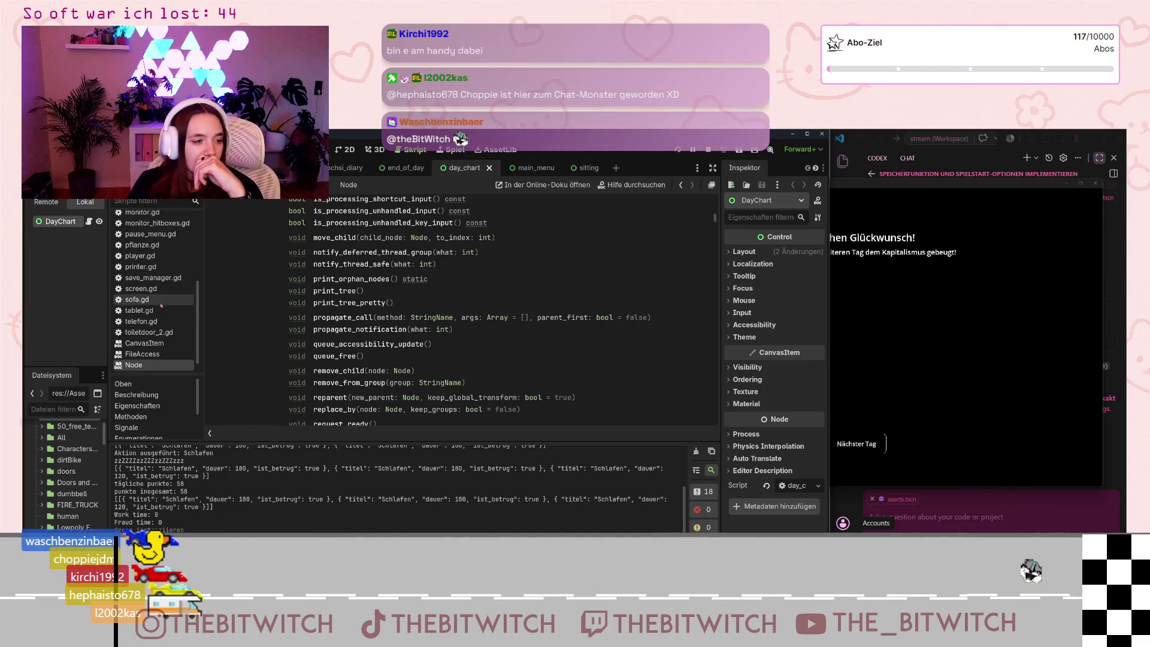
pyautogui.click(141, 294)
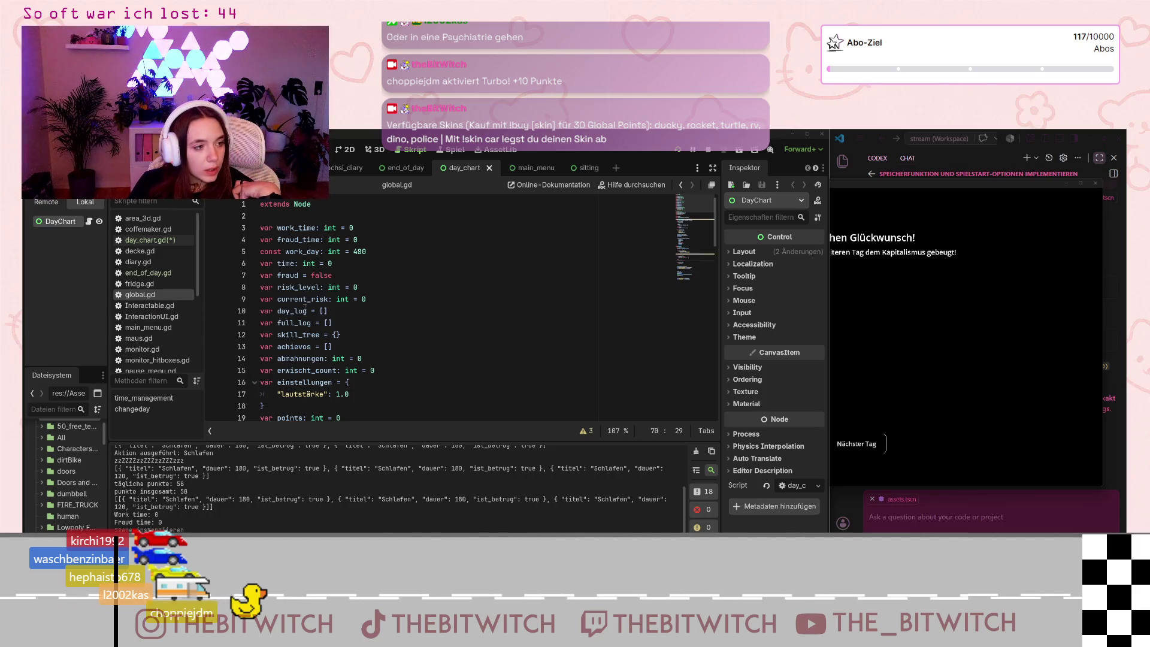
# - In player.gd's show_end, find and select the get_node("/root/Welt/end_of_day") call on line 24
pyautogui.scroll(-6, 311, 317)
pyautogui.scroll(-3, 146, 345)
pyautogui.click(143, 345)
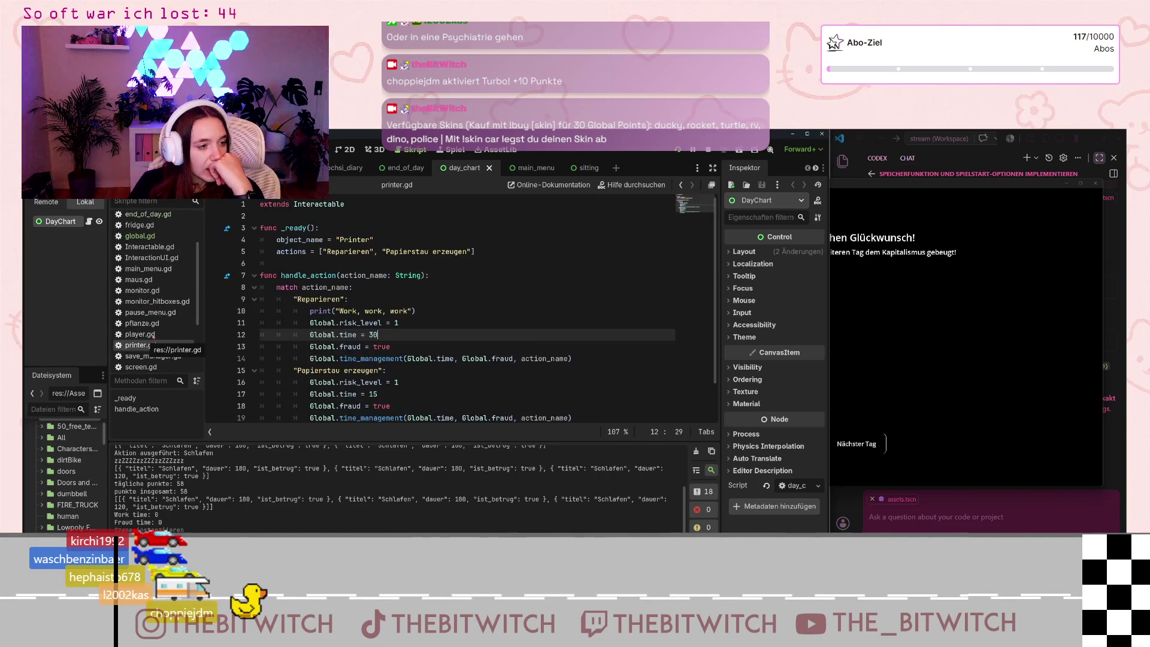
pyautogui.click(140, 334)
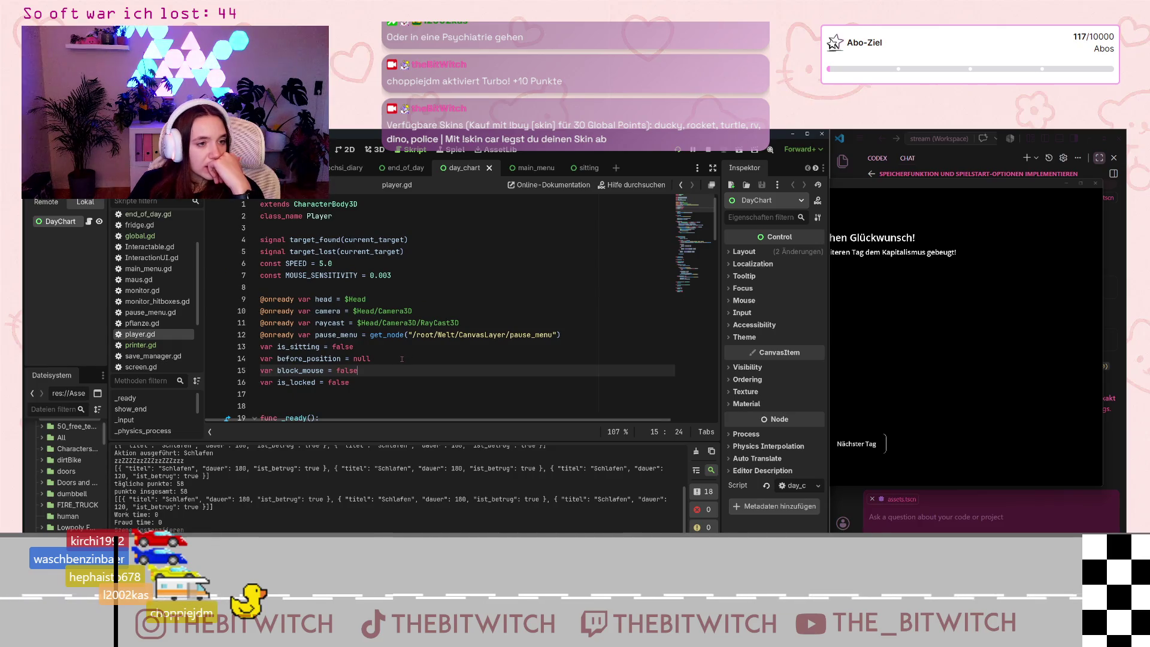
pyautogui.scroll(-4, 401, 363)
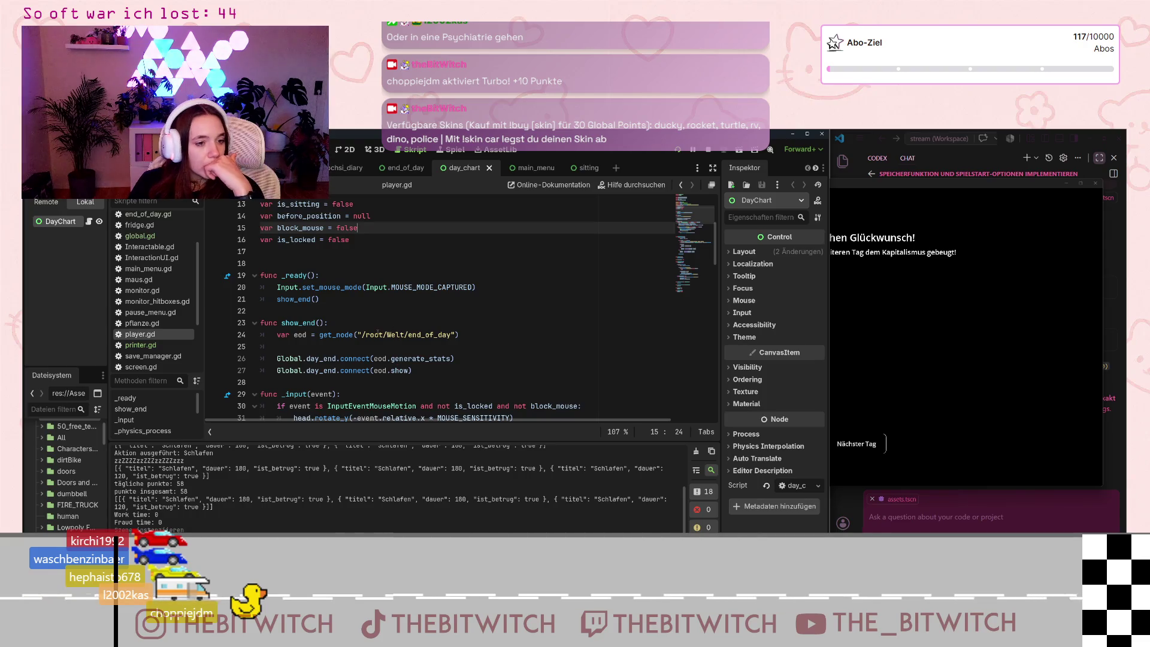
pyautogui.moveTo(459, 334)
pyautogui.mouseDown()
pyautogui.moveTo(277, 334)
pyautogui.moveTo(320, 334)
pyautogui.mouseUp()
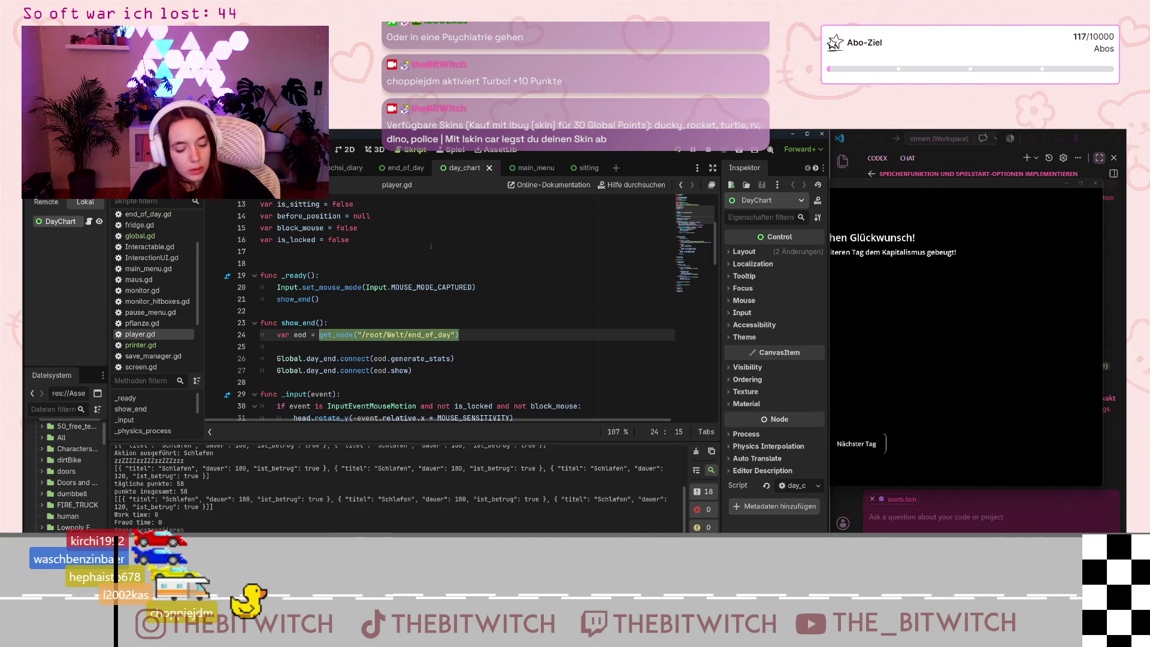
pyautogui.moveTo(422, 174)
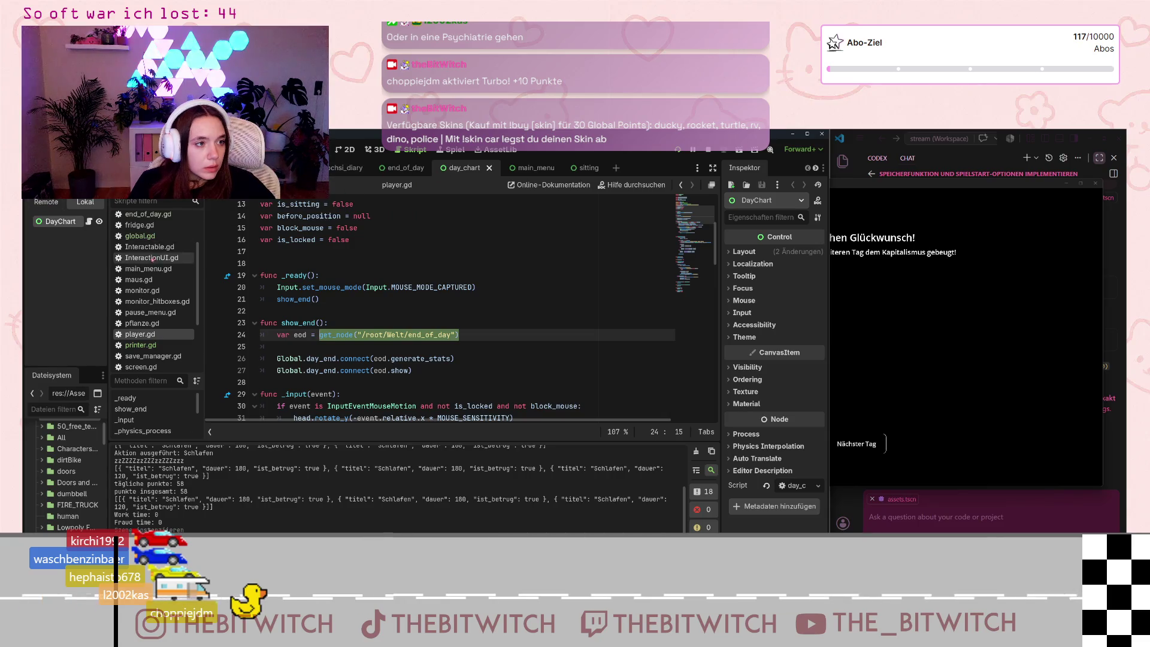
pyautogui.scroll(3, 150, 269)
pyautogui.click(150, 240)
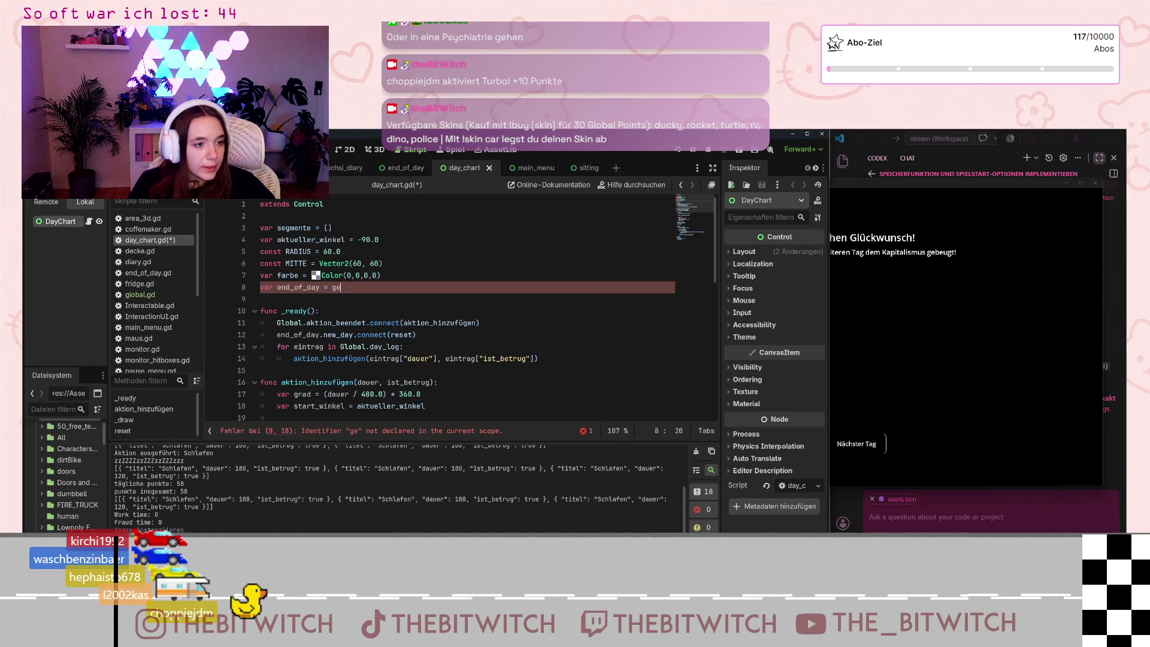
pyautogui.write('t_node("/root/Welt/end_of_day")')
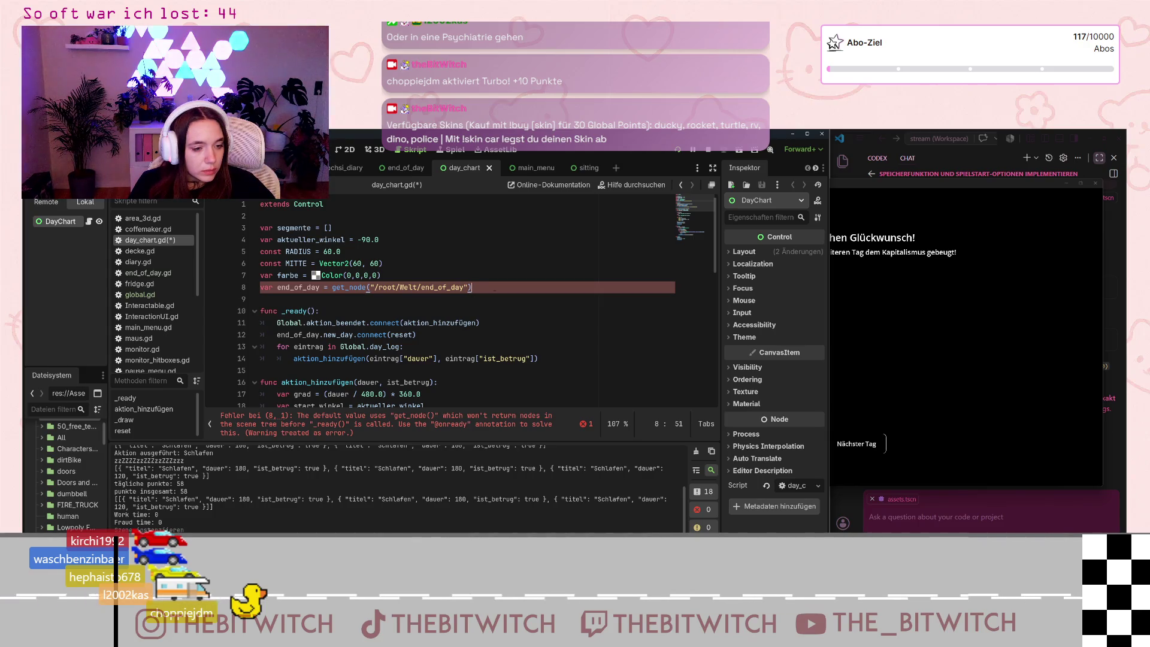
pyautogui.press('Home')
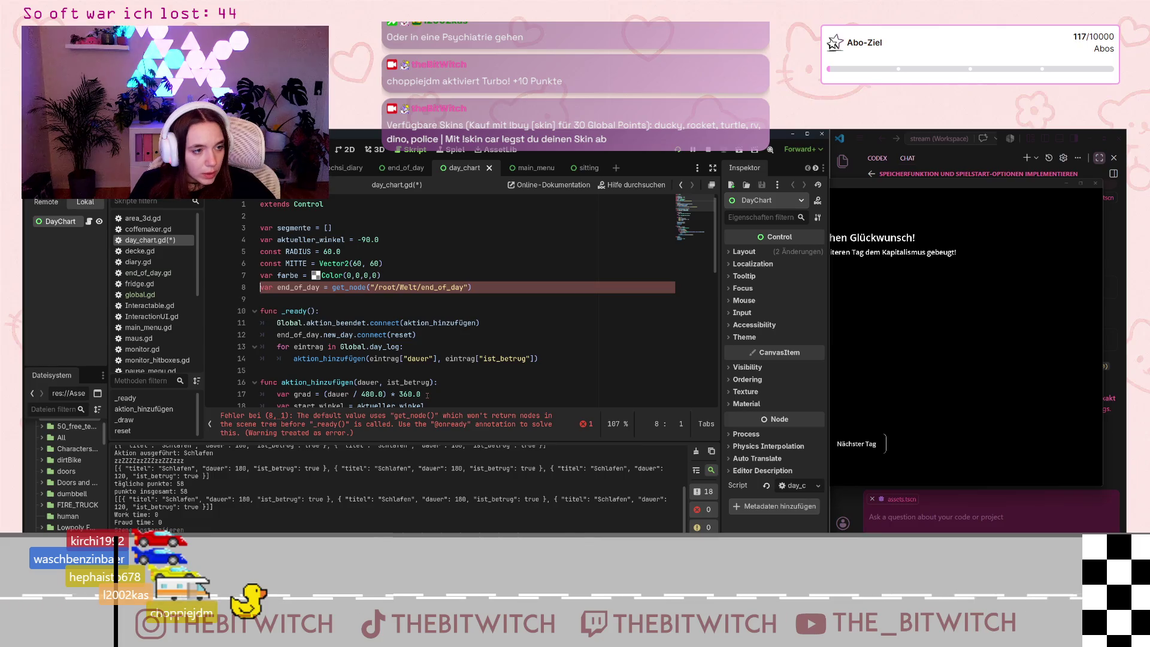
pyautogui.write('@onrea')
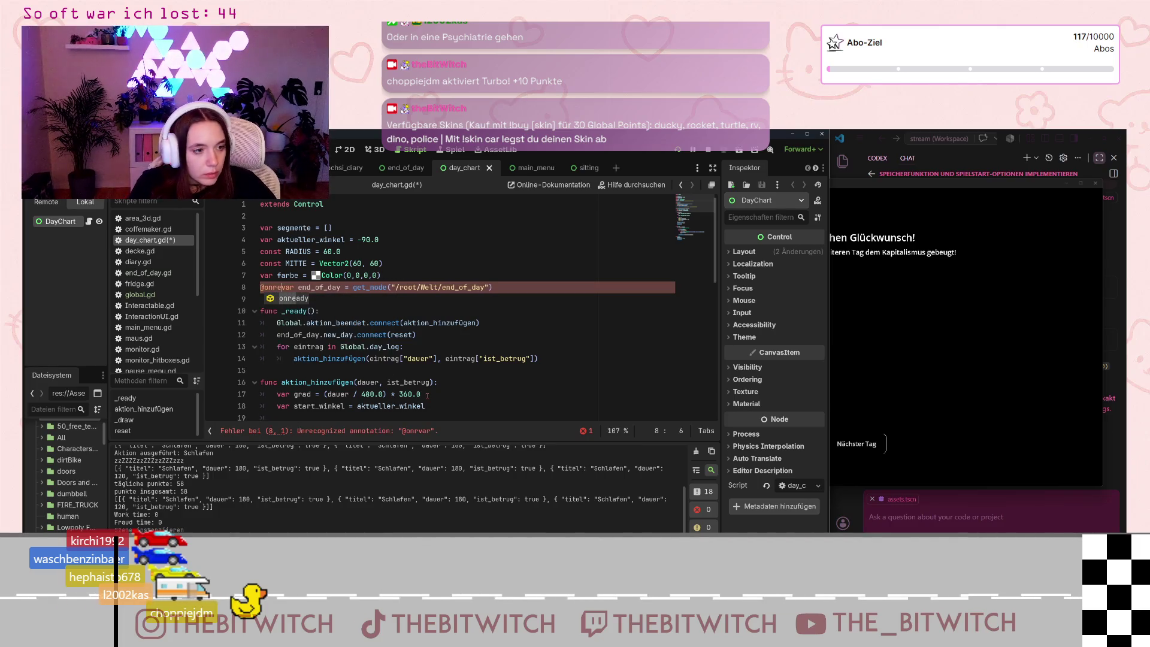
pyautogui.press('Return')
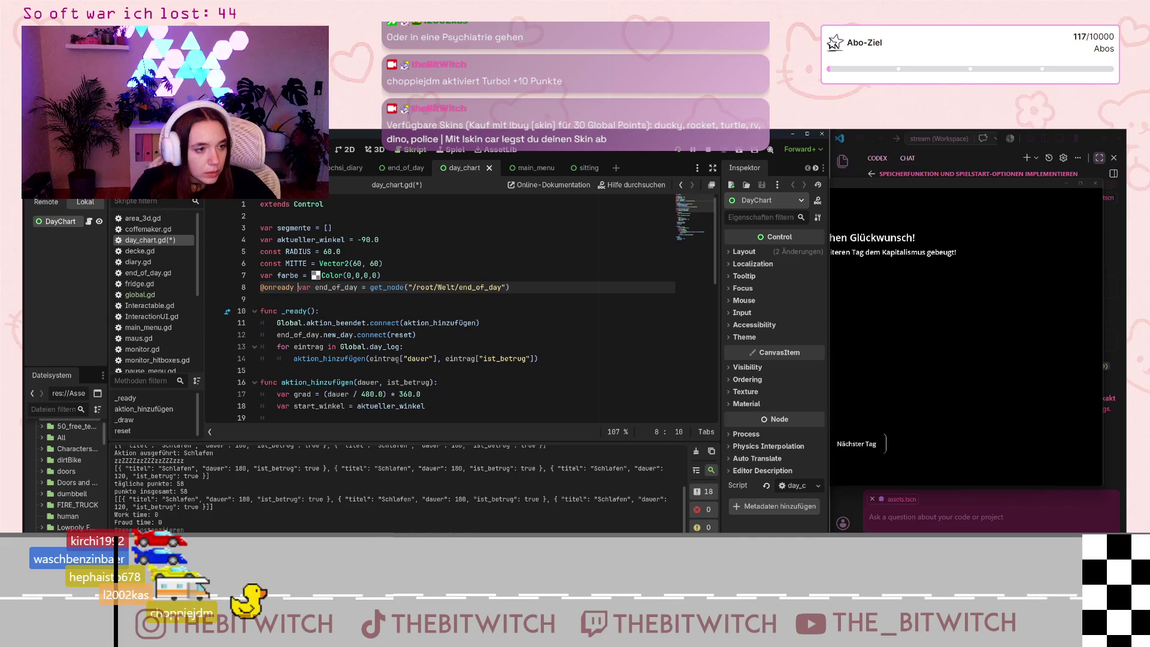
# - Connect end_of_day.new_day to reset inside _ready and save day_chart.gd
pyautogui.click(374, 323)
pyautogui.scroll(-10, 356, 330)
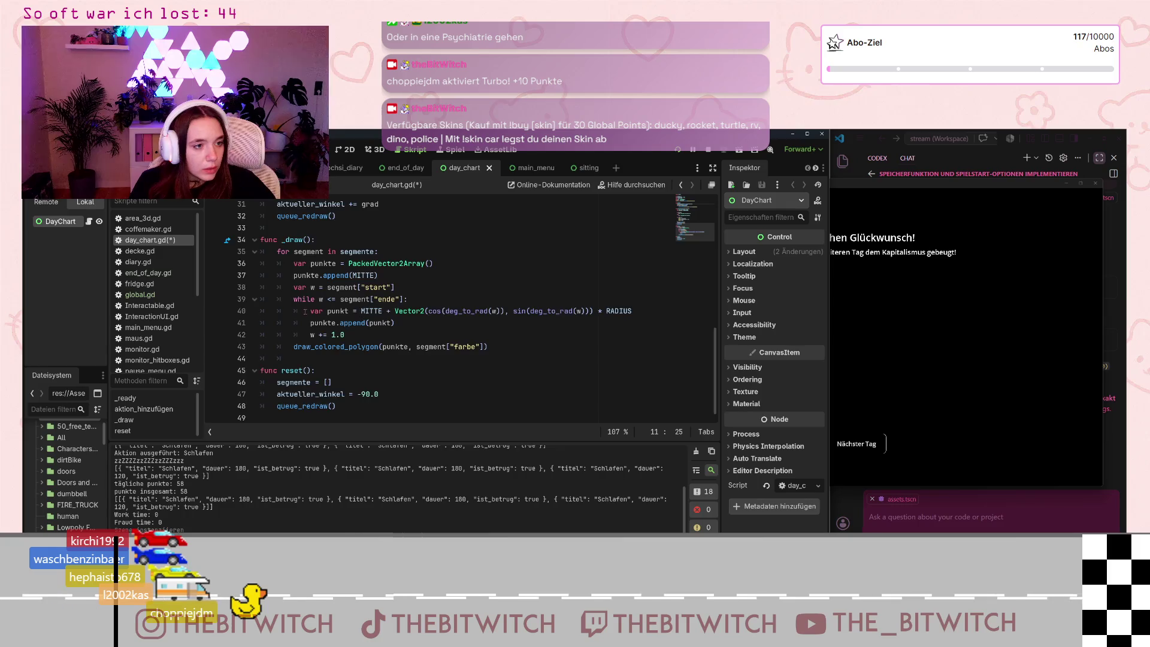
pyautogui.scroll(5, 305, 312)
pyautogui.scroll(5, 312, 316)
pyautogui.scroll(-6, 312, 318)
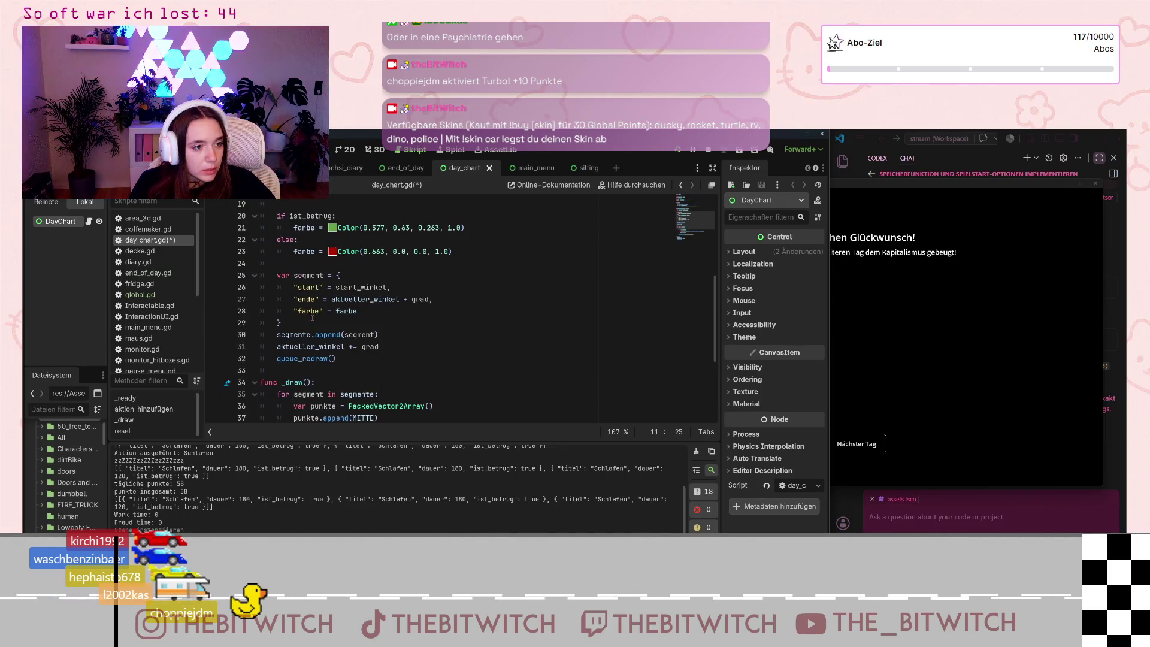
pyautogui.scroll(-4, 311, 322)
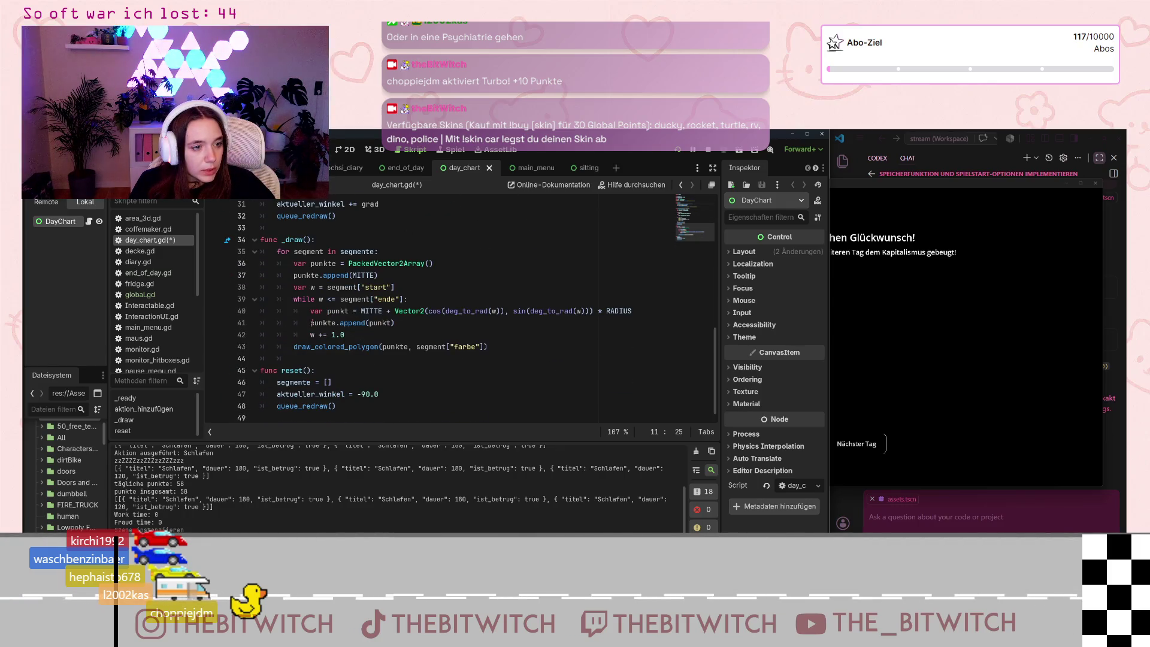
pyautogui.scroll(9, 312, 322)
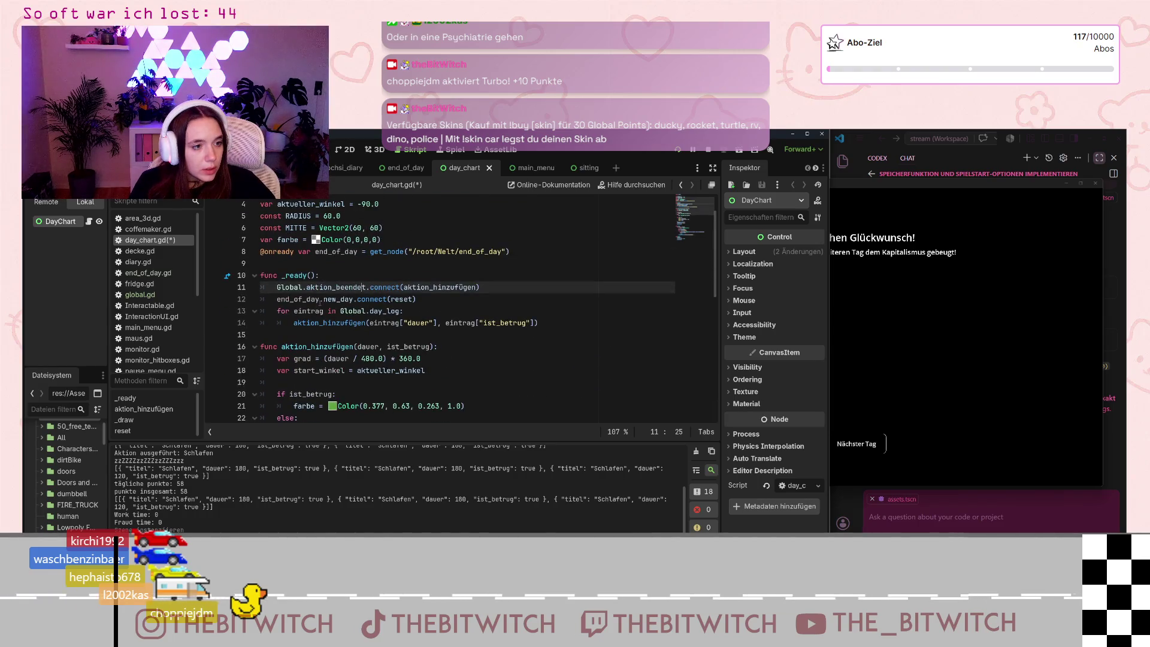
pyautogui.click(443, 301)
pyautogui.hotkey('ctrl', 's')
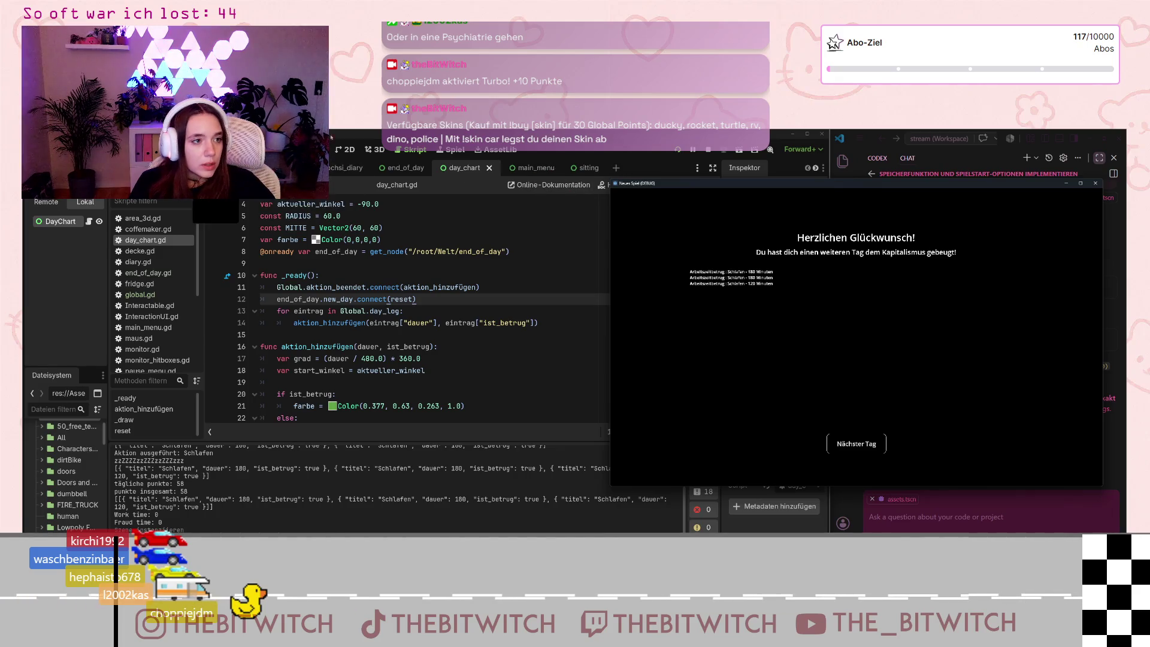
# - Stop the running game with F8 and relaunch the project from the end_of_day 2D view
pyautogui.click(406, 168)
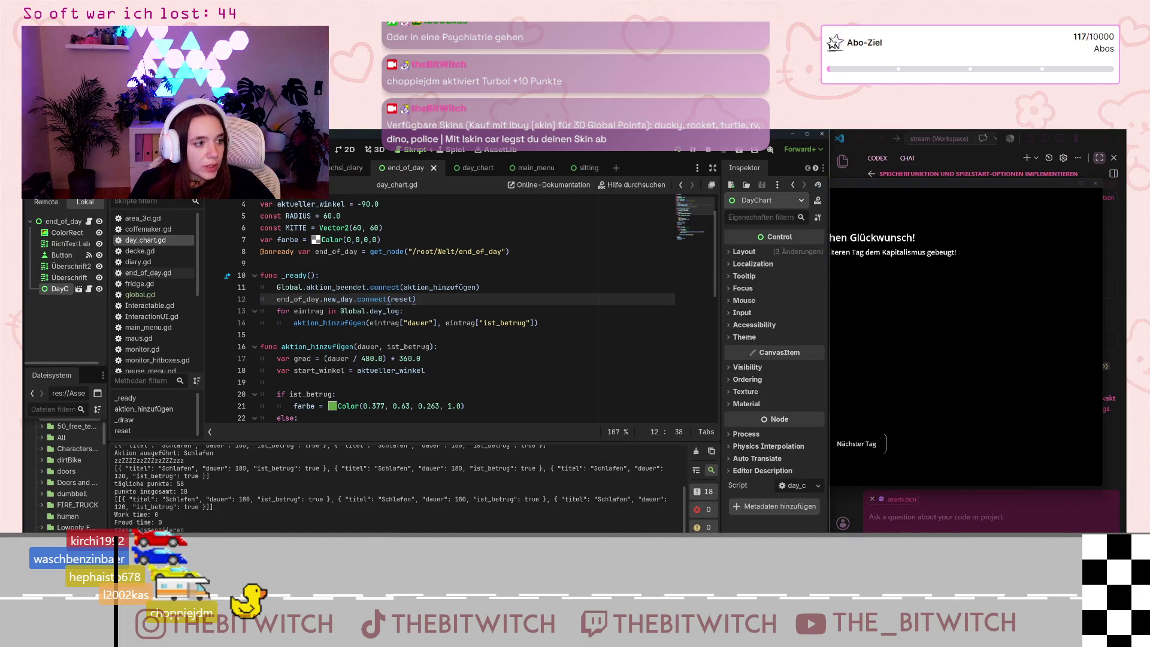
pyautogui.click(346, 150)
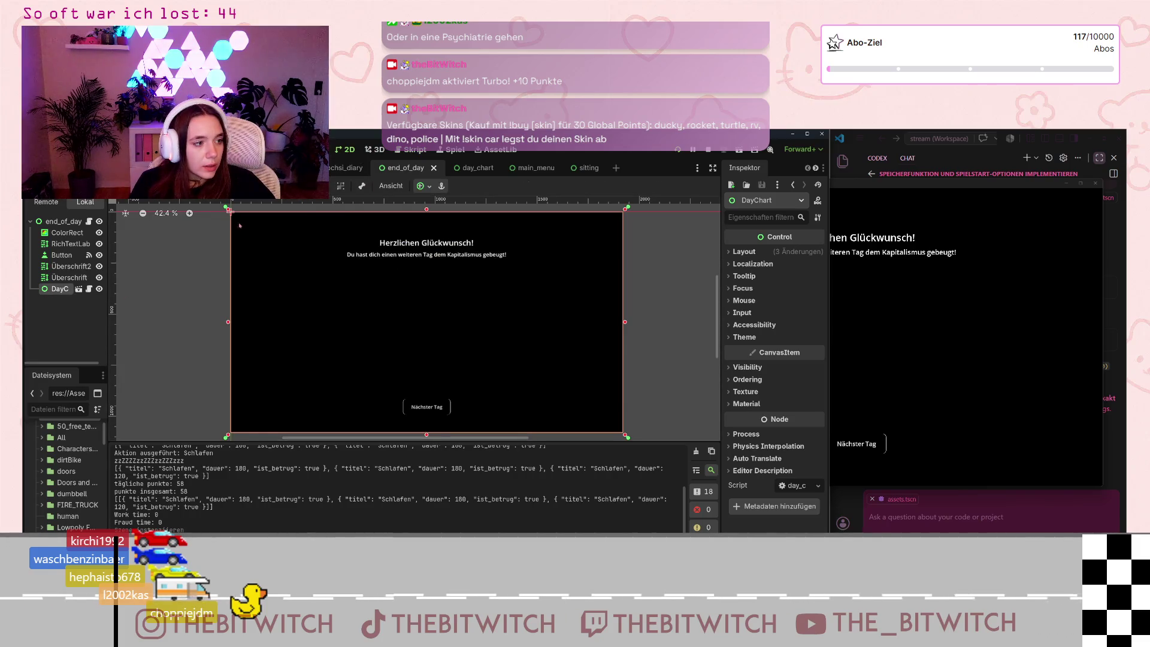
pyautogui.scroll(-2, 351, 345)
pyautogui.scroll(2, 360, 342)
pyautogui.scroll(-1, 364, 341)
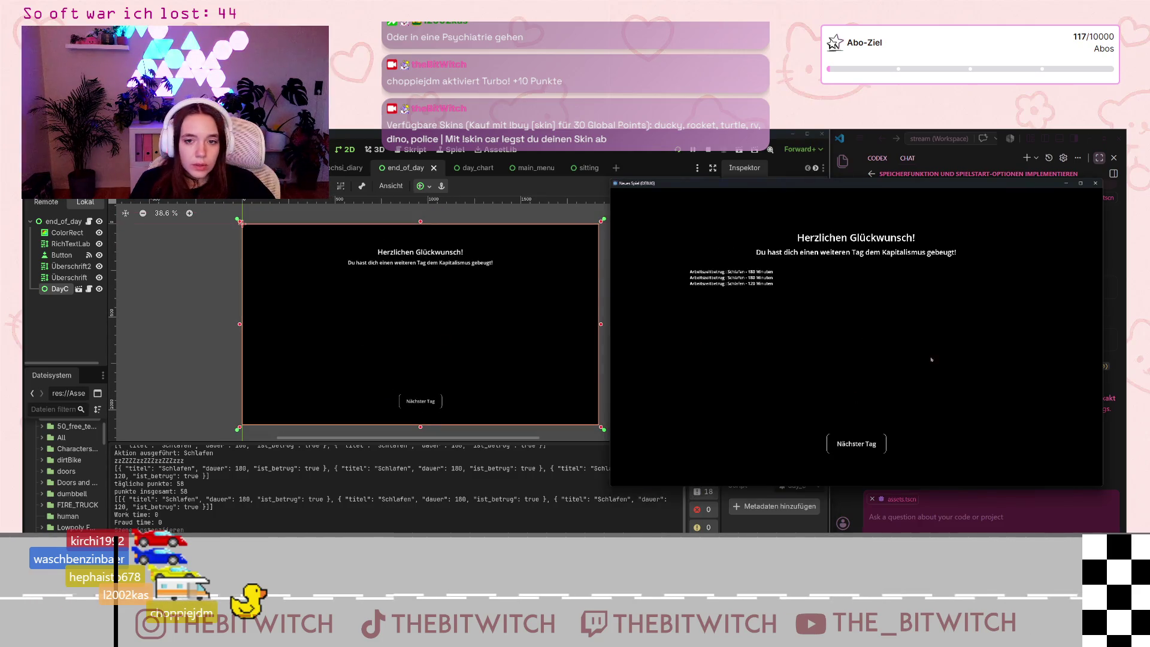
pyautogui.press('F8')
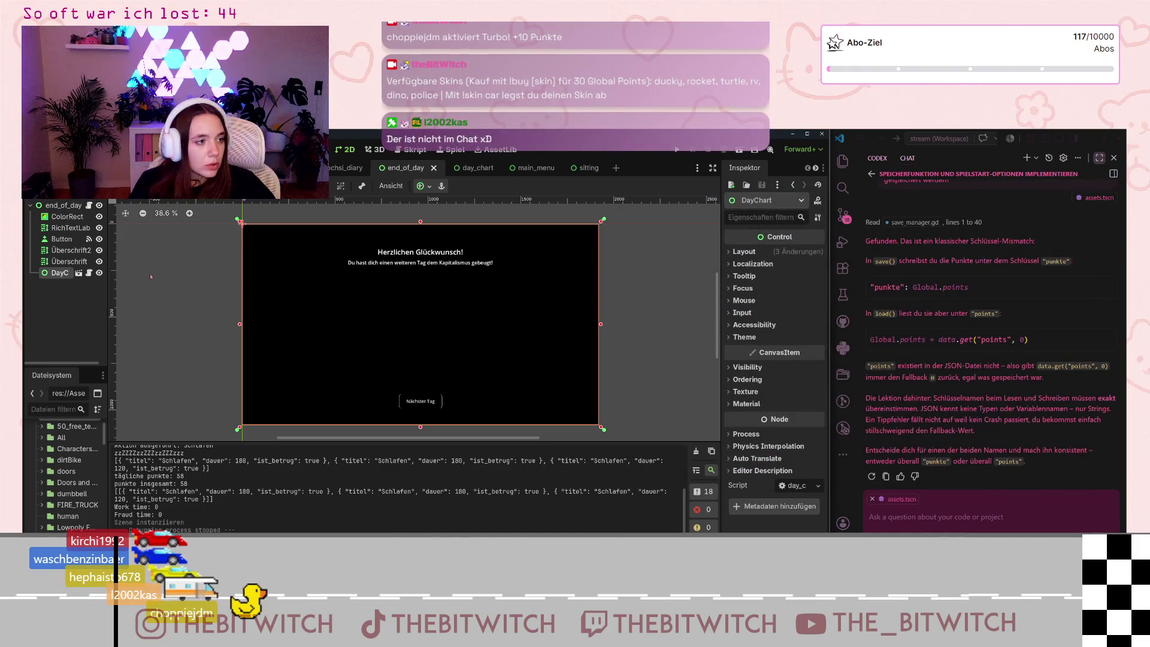
pyautogui.click(677, 149)
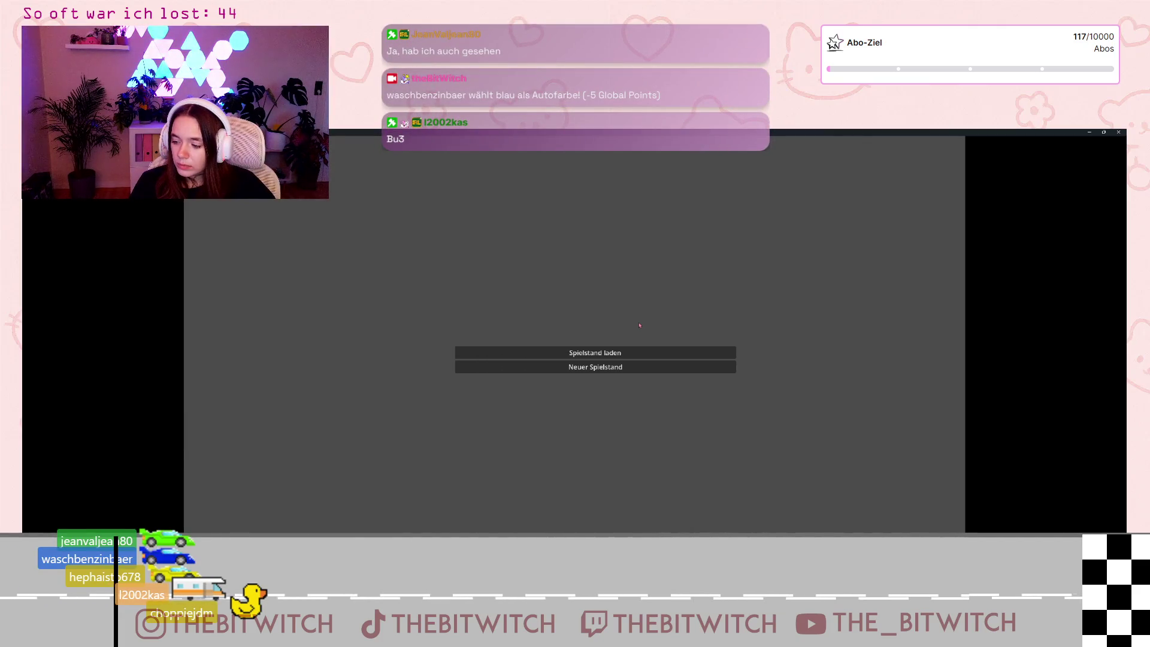
# - Start a Neuer Spielstand game, sleep on the sofa to reach end-of-day, then close the game
pyautogui.moveTo(689, 132); pyautogui.dragTo(724, 183)
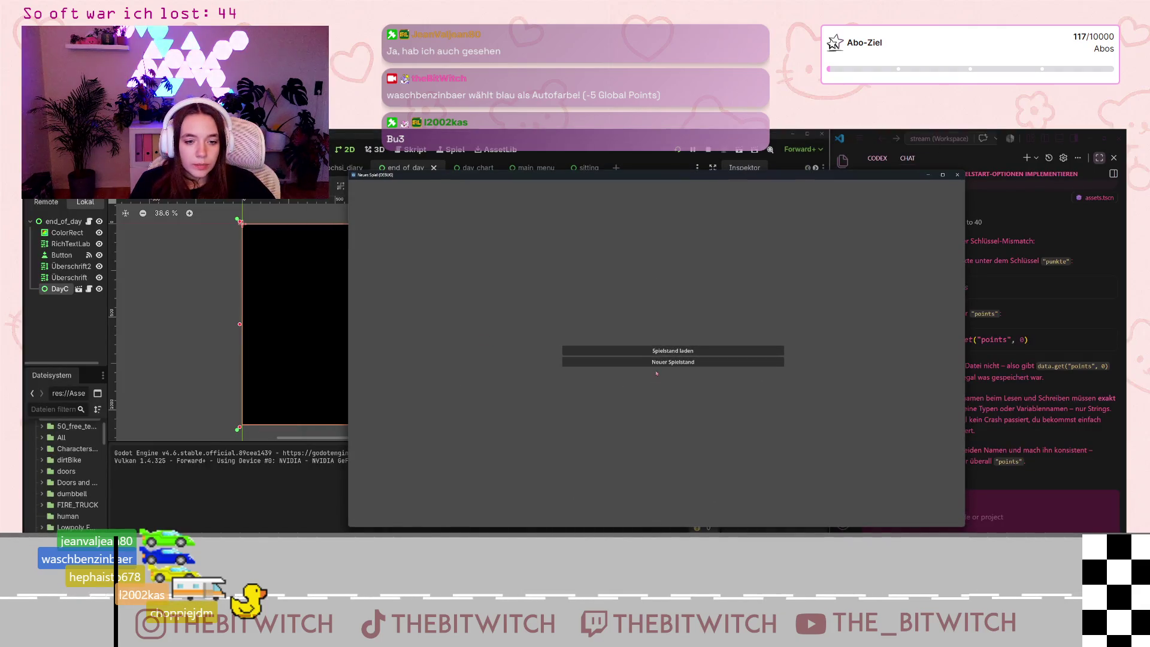
pyautogui.press('Return')
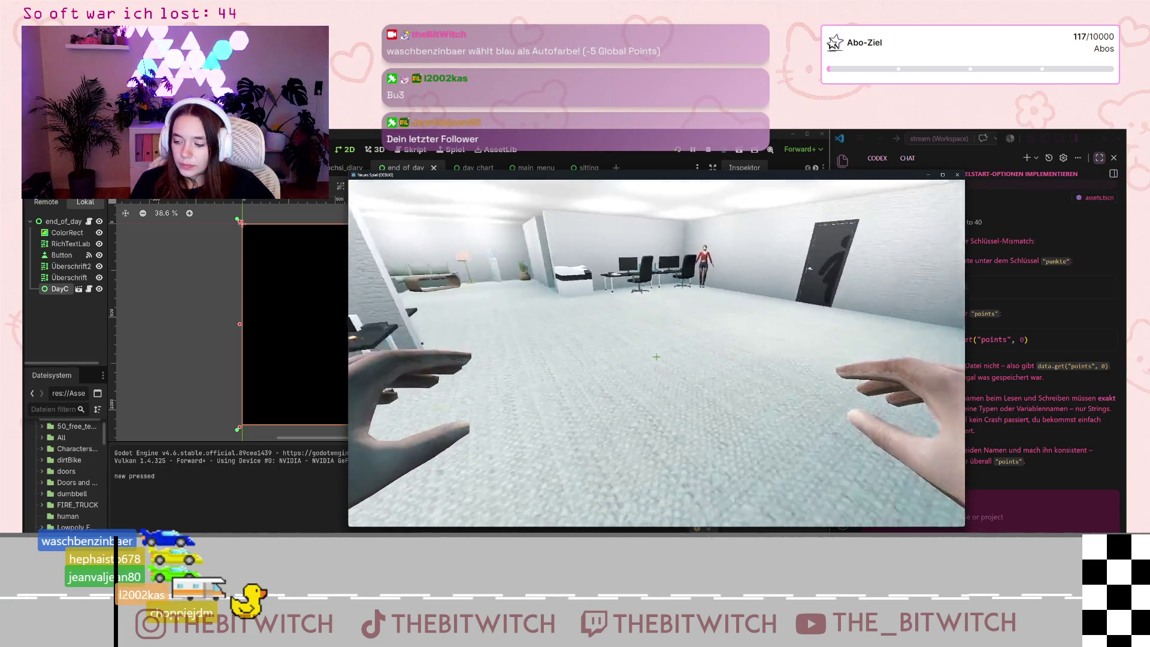
pyautogui.moveTo(657, 357)
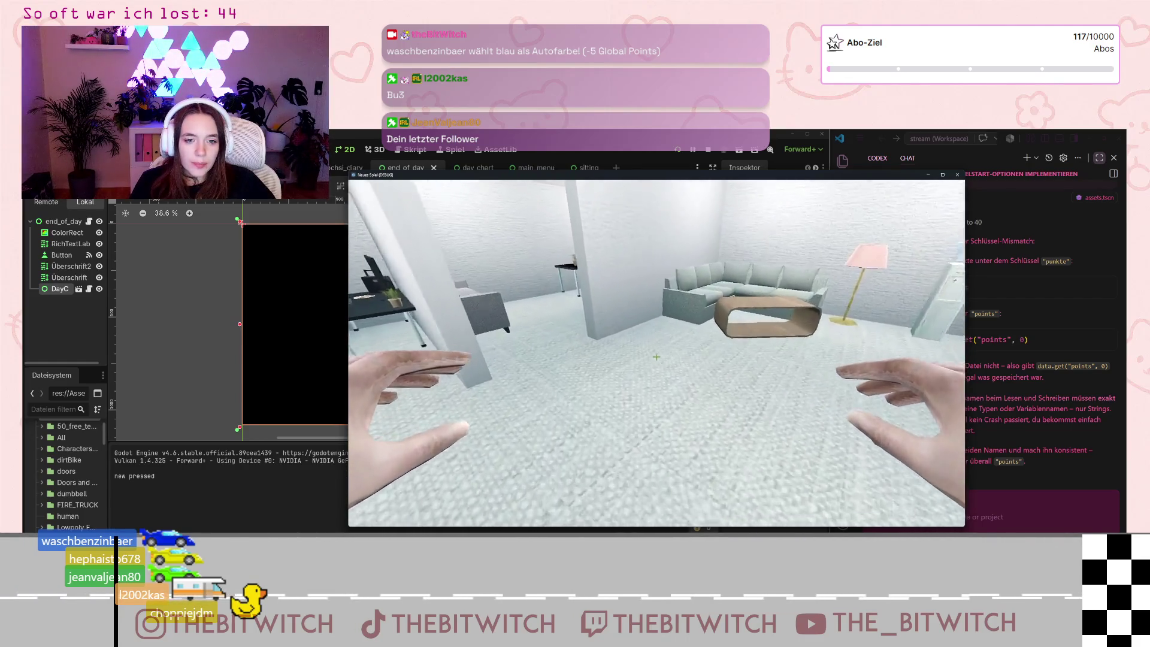
pyautogui.press('w')
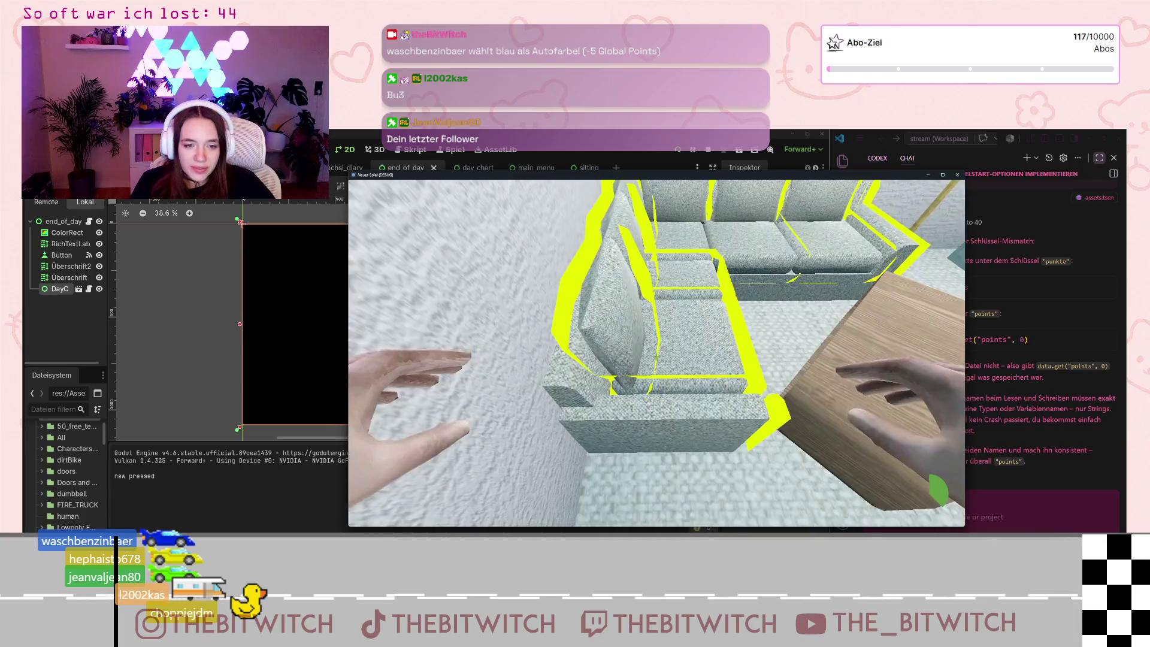
pyautogui.press('e')
pyautogui.press('e')
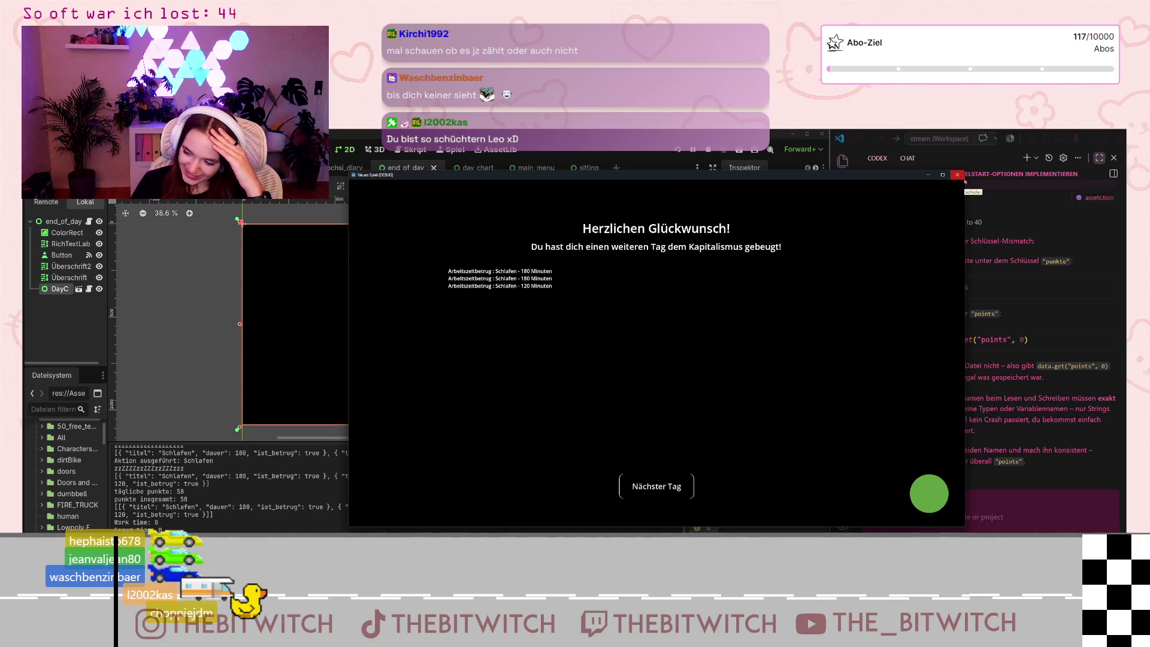
pyautogui.click(958, 175)
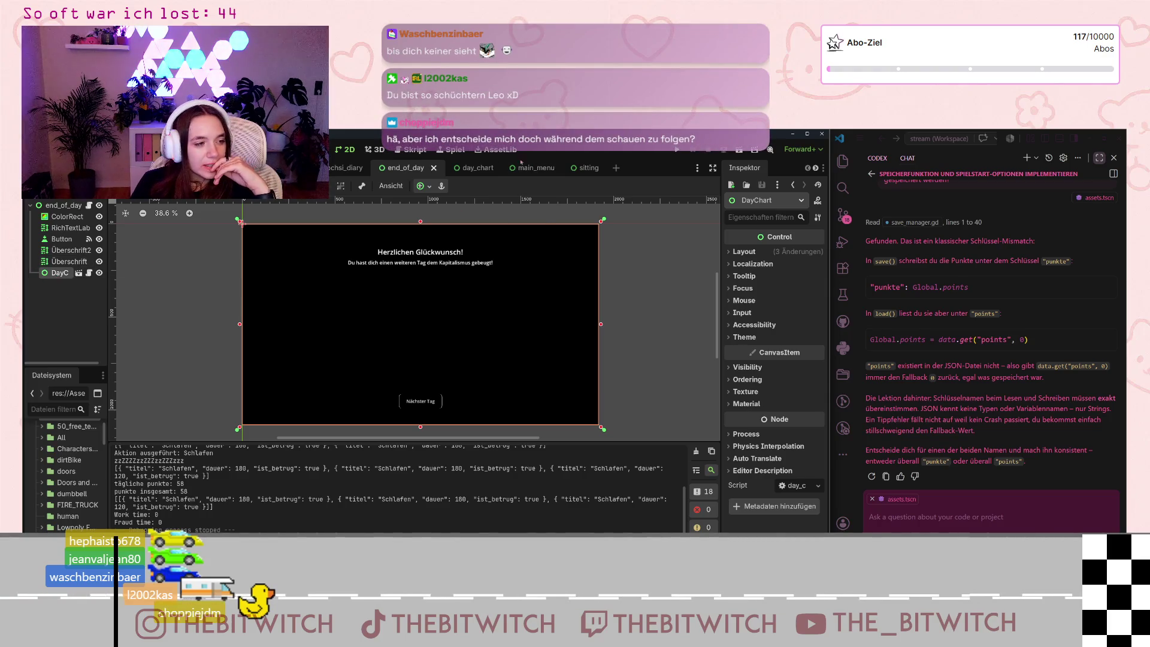
pyautogui.click(466, 169)
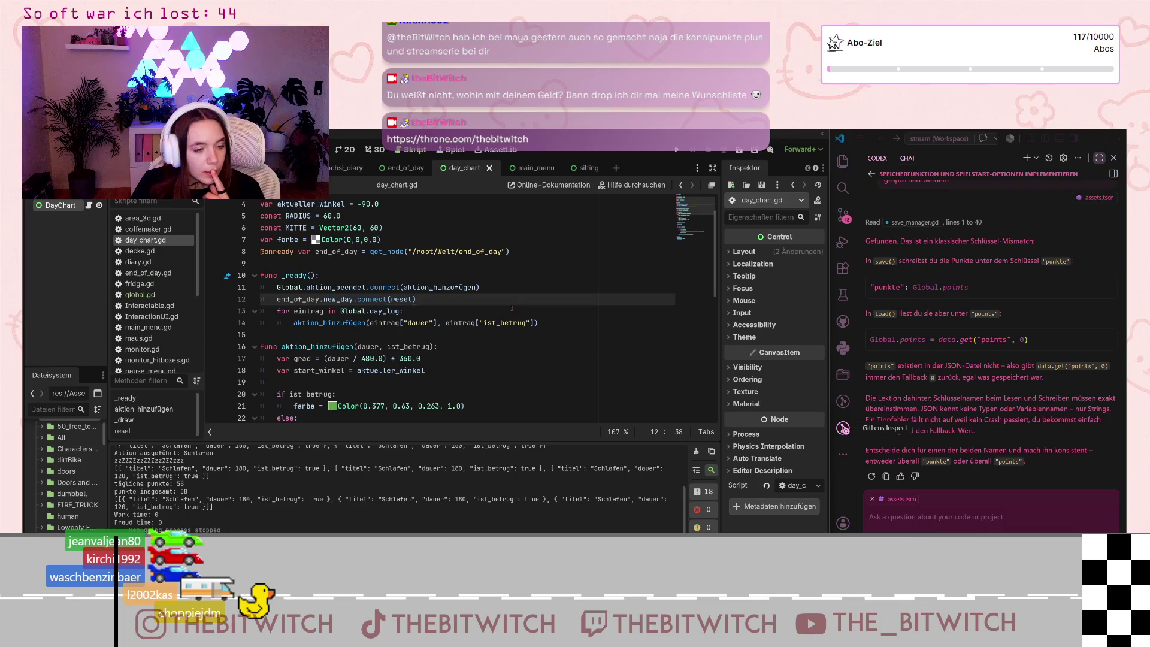
# - Review day_chart.gd, toggling to the 2D workspace and back, before switching to the ochsi_diary scene
pyautogui.scroll(-3, 507, 313)
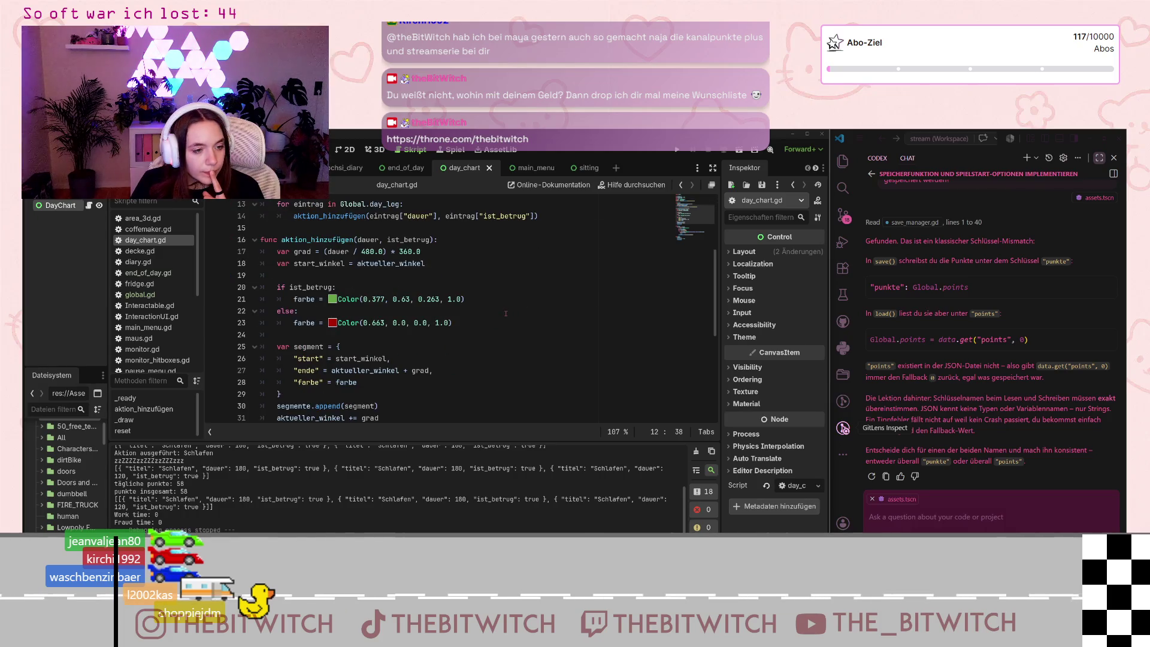
pyautogui.scroll(3, 506, 313)
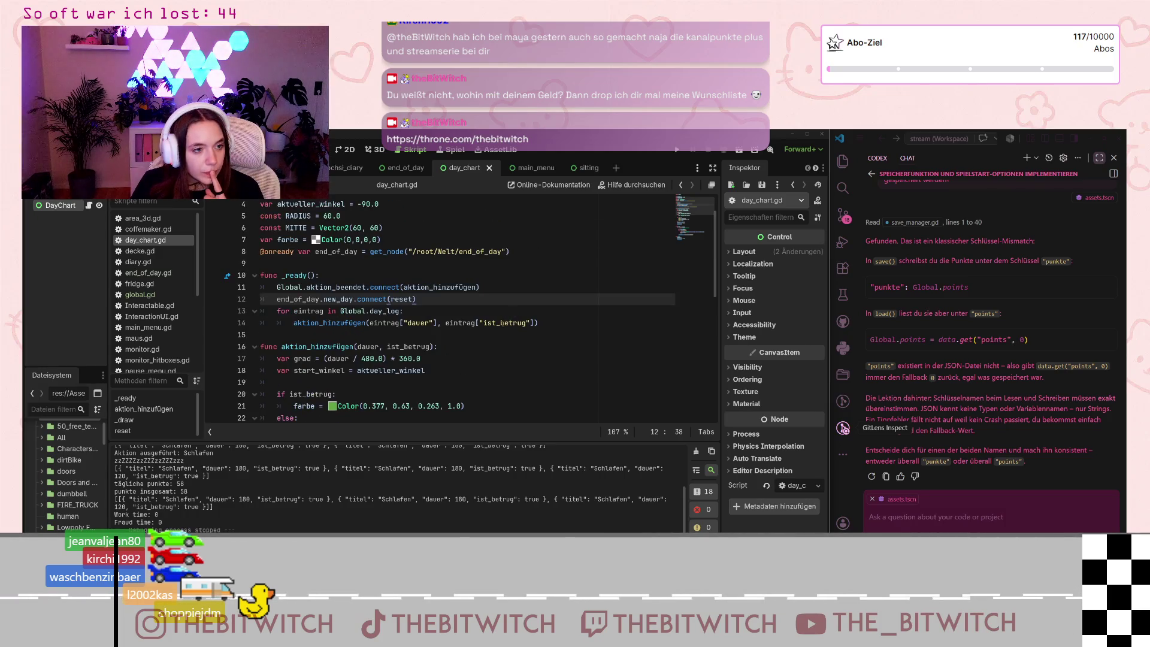
pyautogui.scroll(-8, 508, 317)
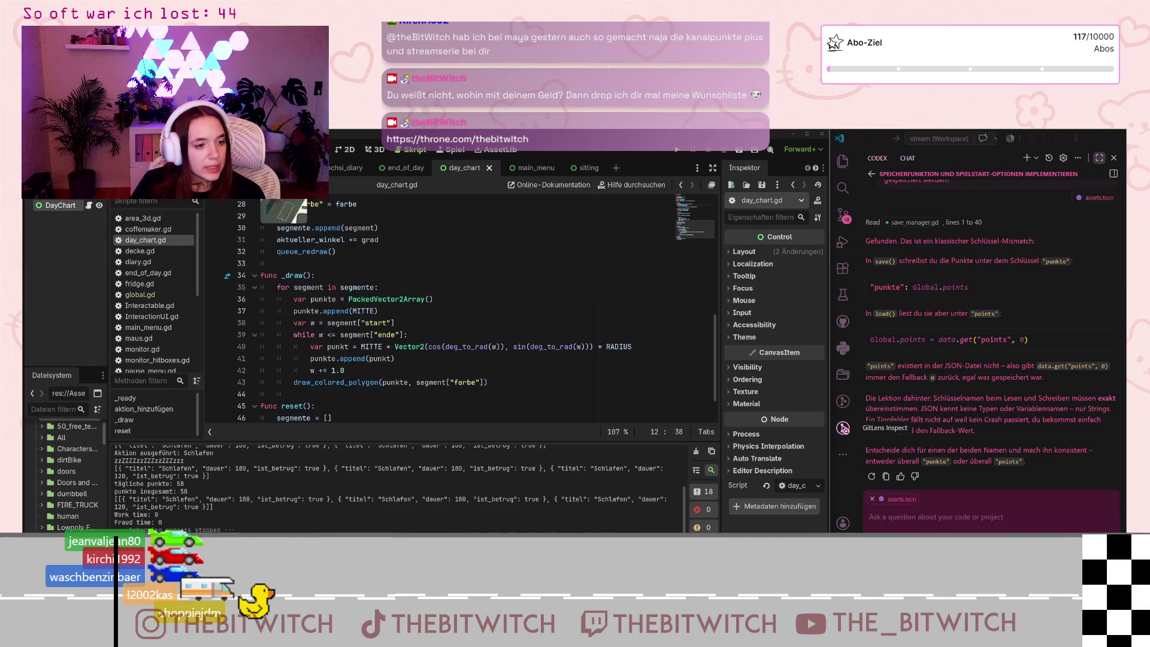
pyautogui.click(347, 149)
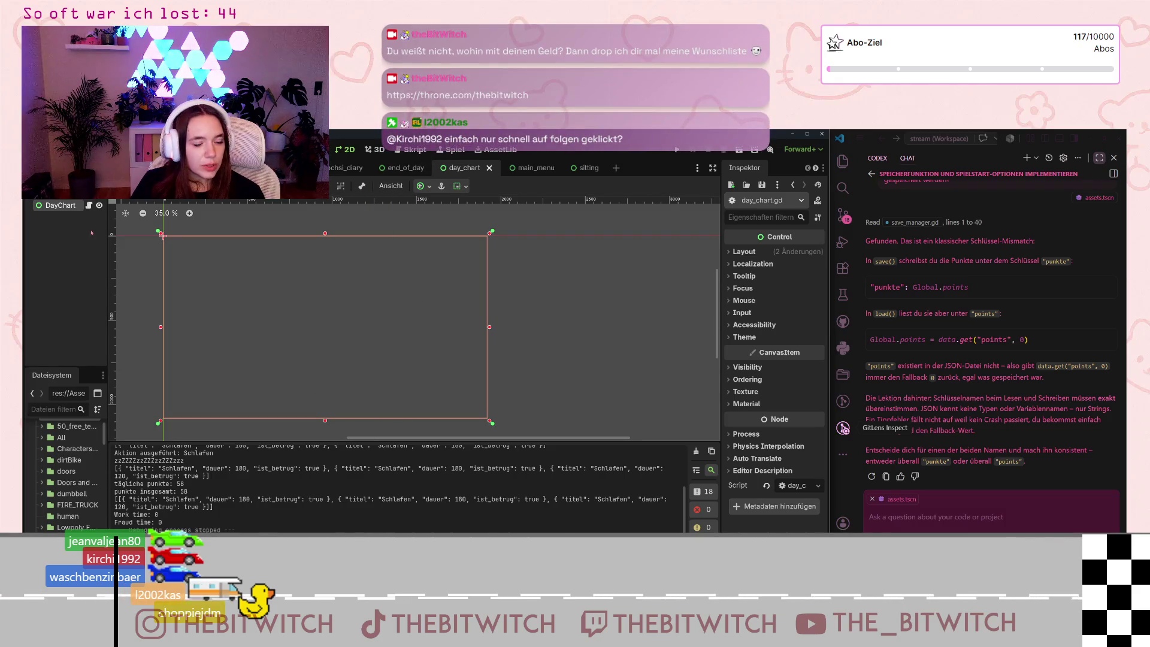
pyautogui.click(89, 205)
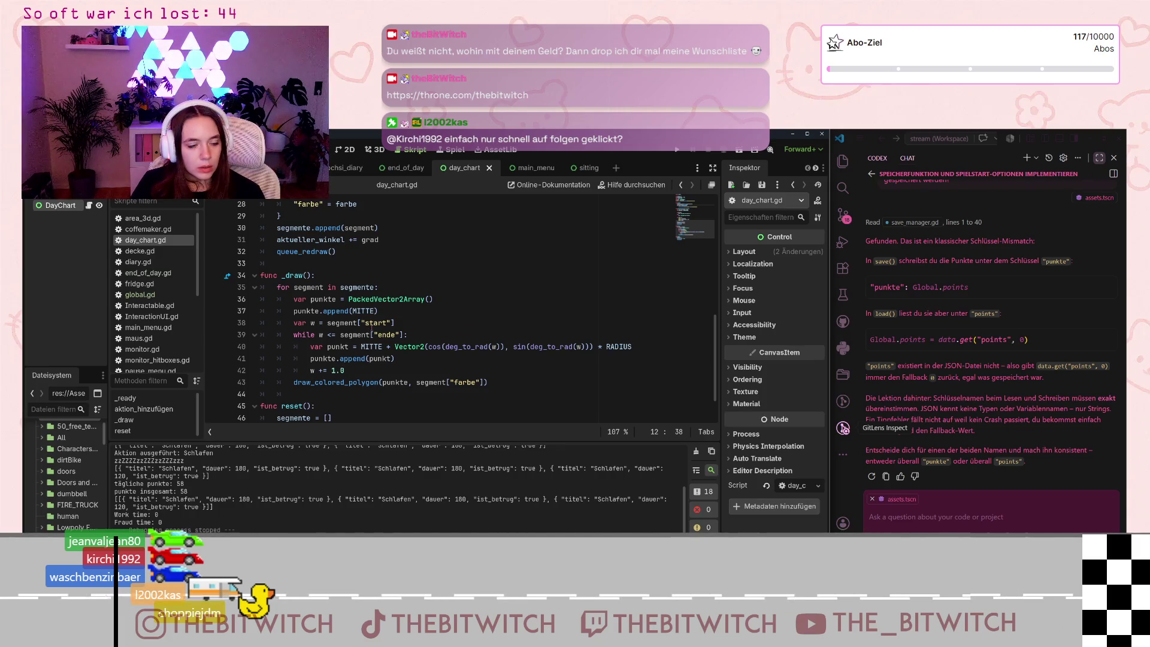
pyautogui.scroll(-1, 412, 277)
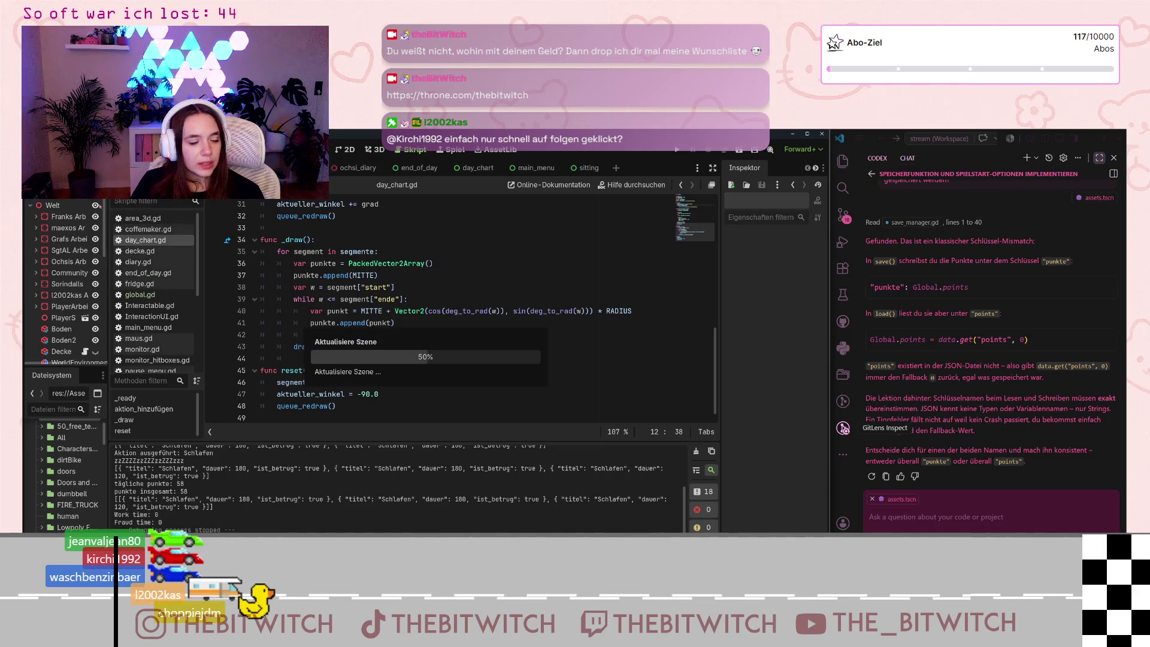
pyautogui.click(366, 168)
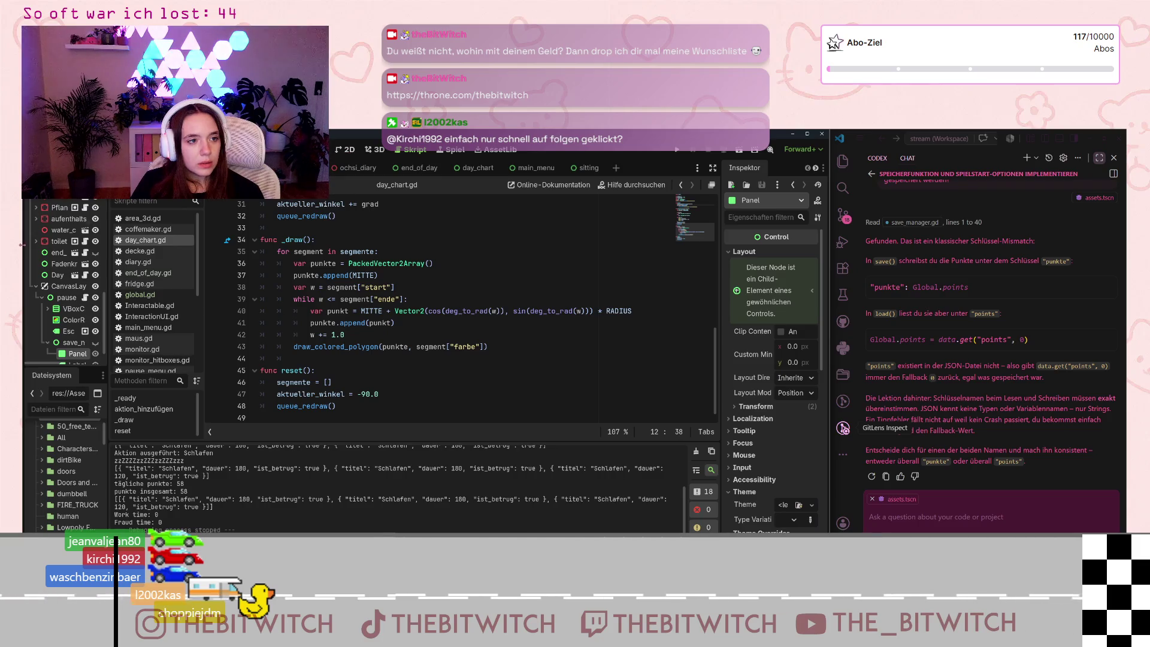